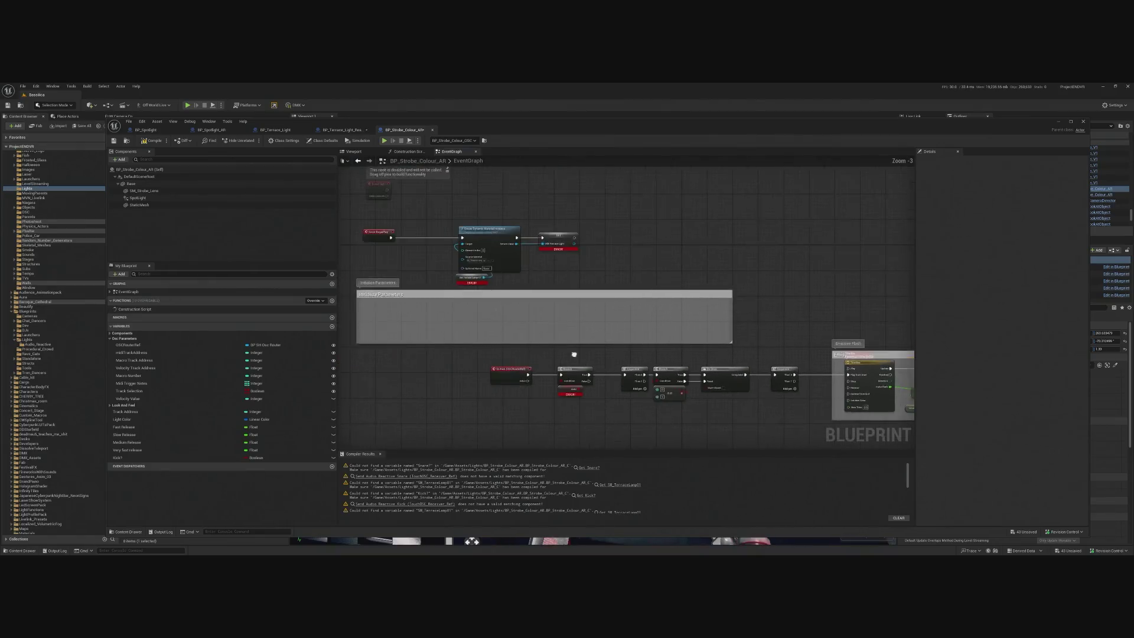
- Move the BeginPlay nodes into an enlarged Initialize Parameters comment and show the strobe's 3D viewport
drag(437, 207, 785, 307)
drag(737, 239, 739, 339)
click(718, 418)
drag(718, 389, 718, 418)
scroll(582, 360, down, 5)
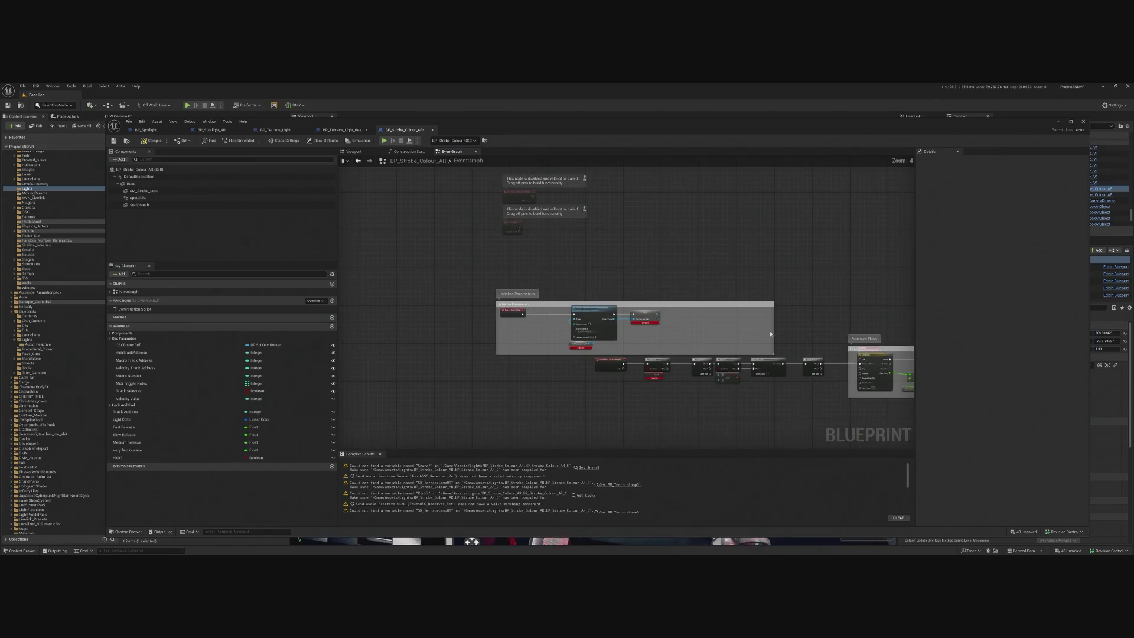
click(366, 152)
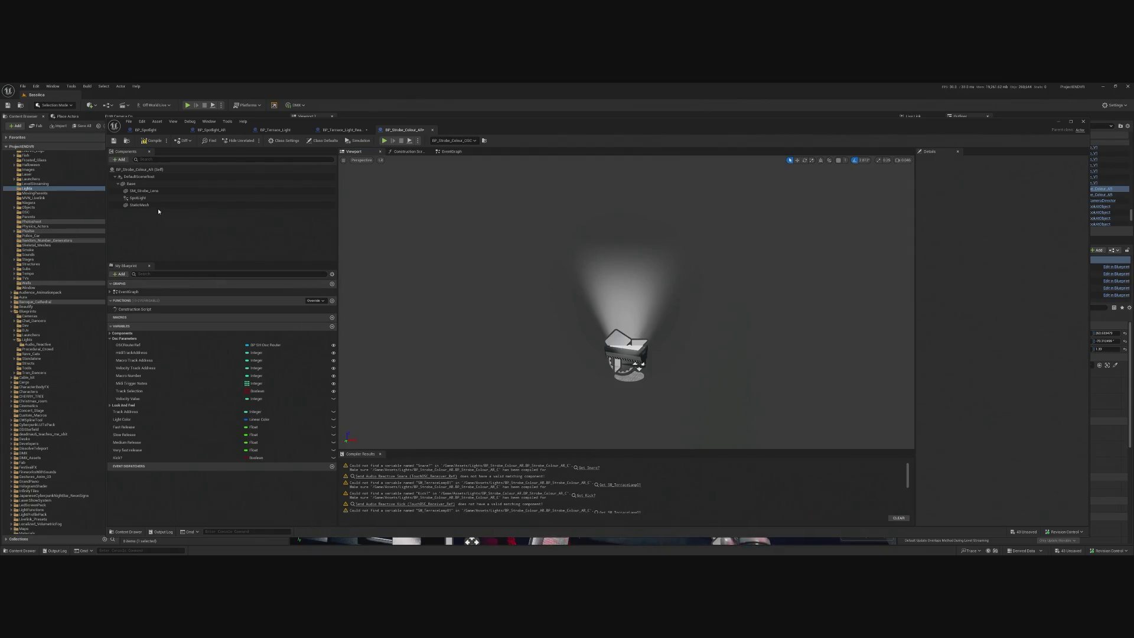
- Hide the beam-cone StaticMesh by unticking Visible in its Details
click(140, 205)
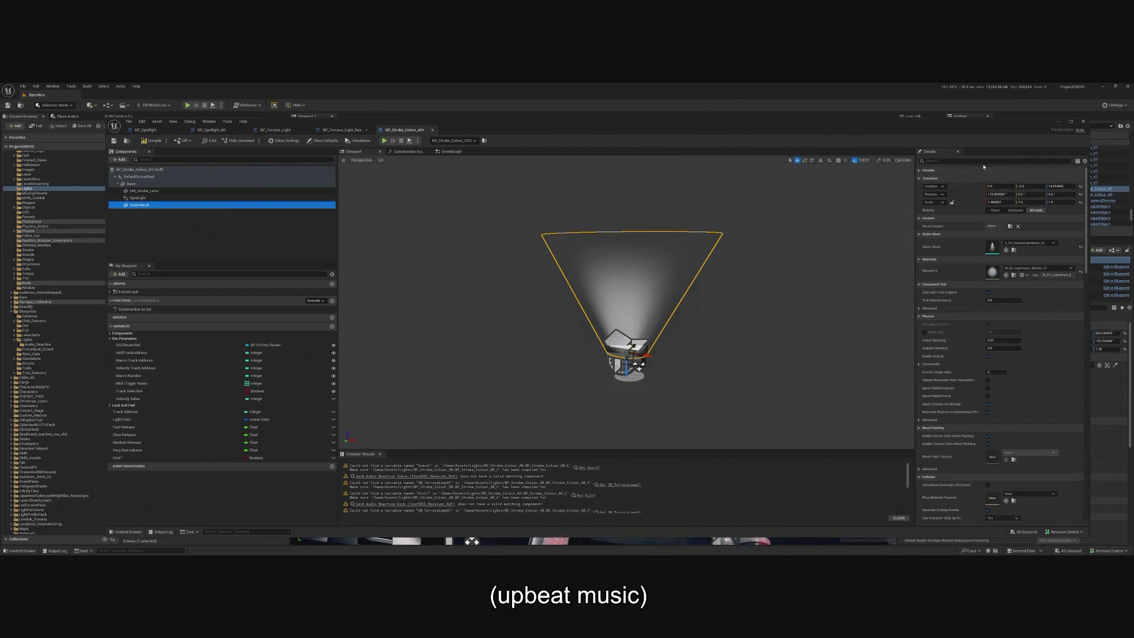
text(vis)
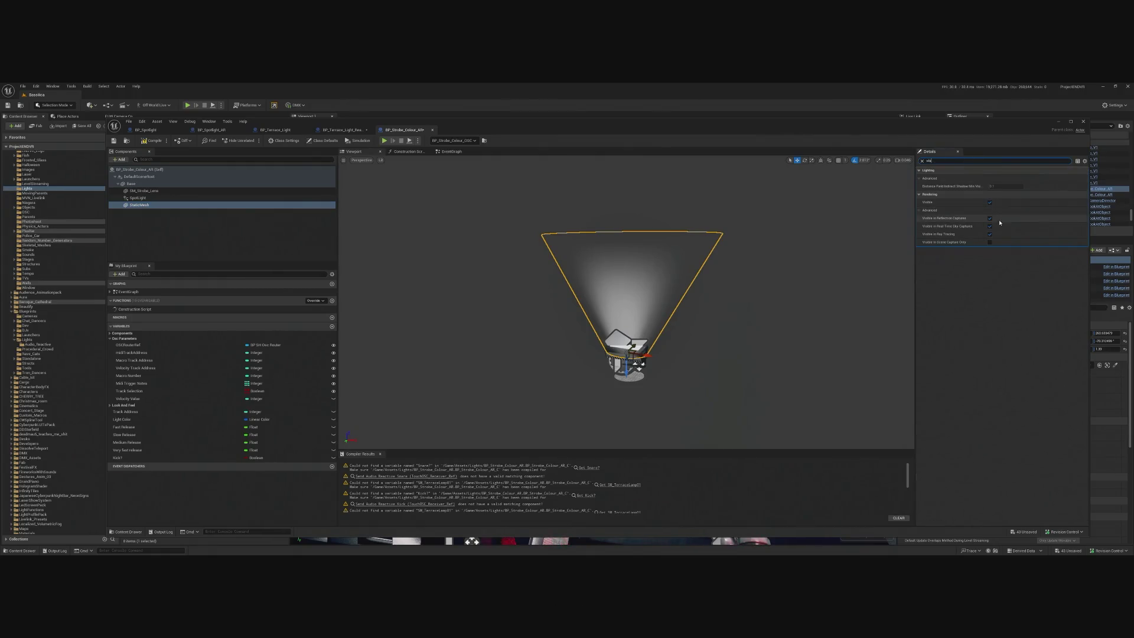
click(990, 202)
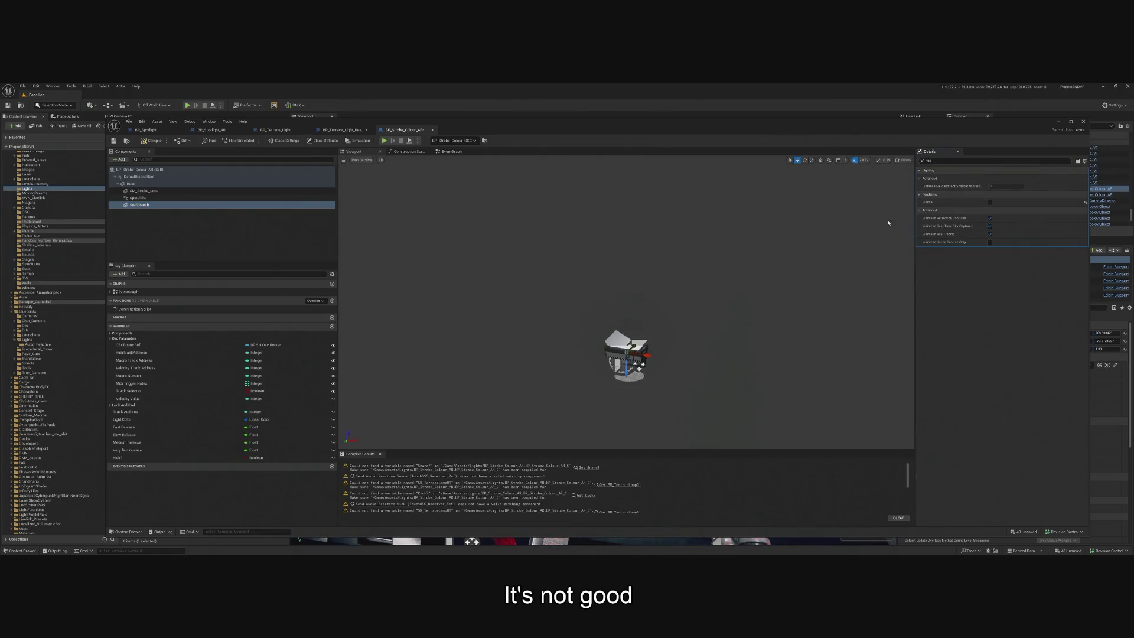
- Compile the strobe blueprint and return to its event graph, zoomed in
click(154, 141)
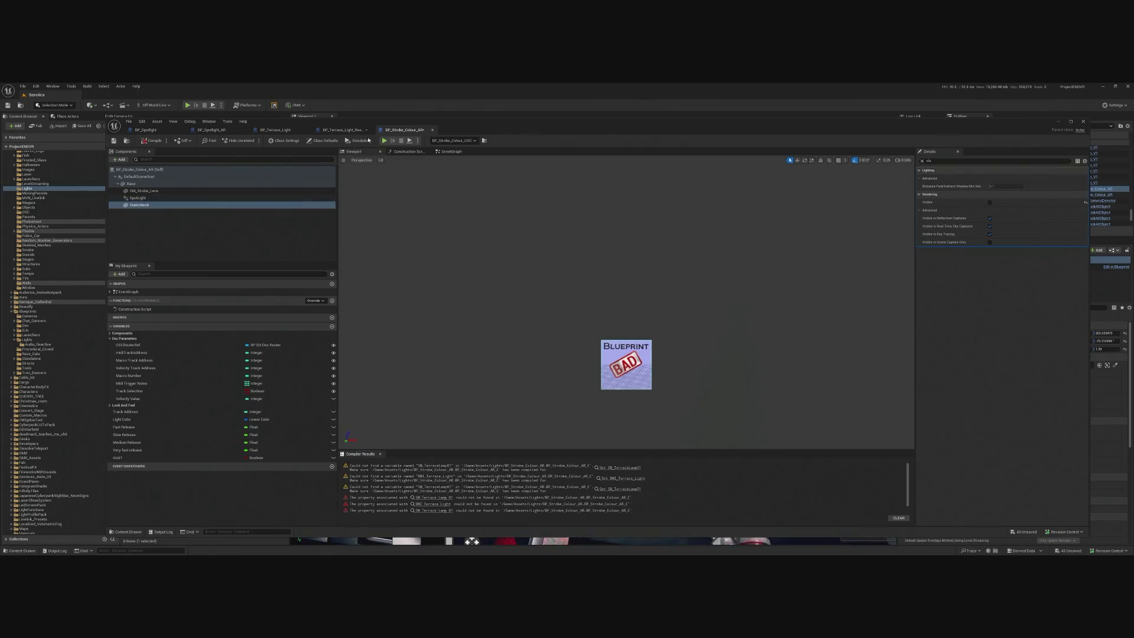
click(452, 152)
scroll(444, 270, up, 5)
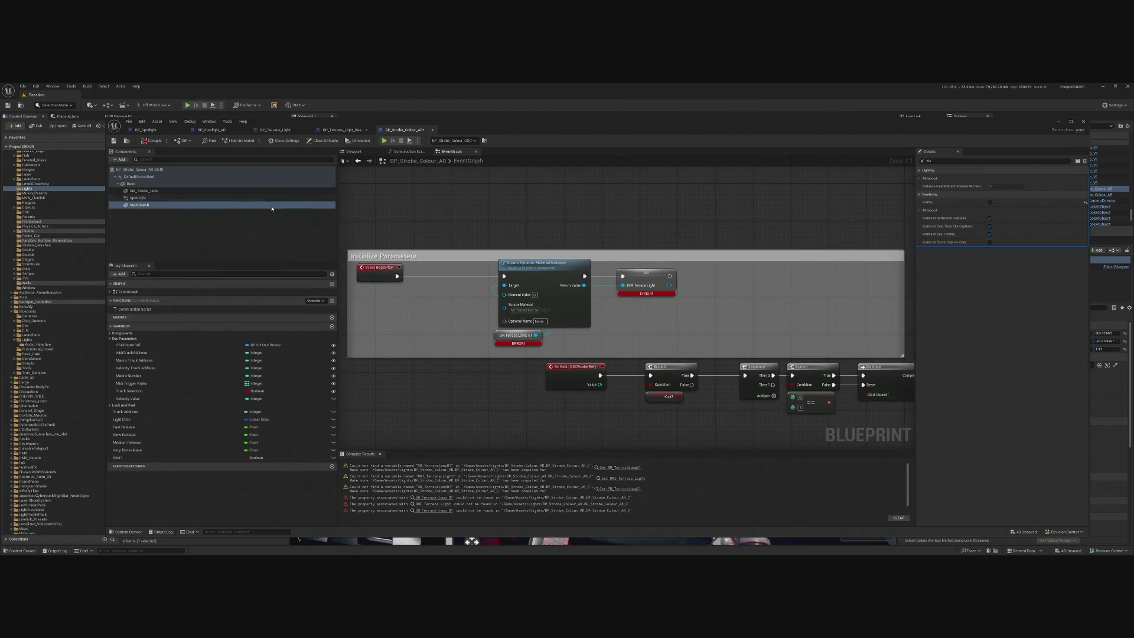
- Compare the BP_Spotlight_AR and BP_Terrace_Light graphs, then return to BP_Strobe_Colour_AR
click(155, 191)
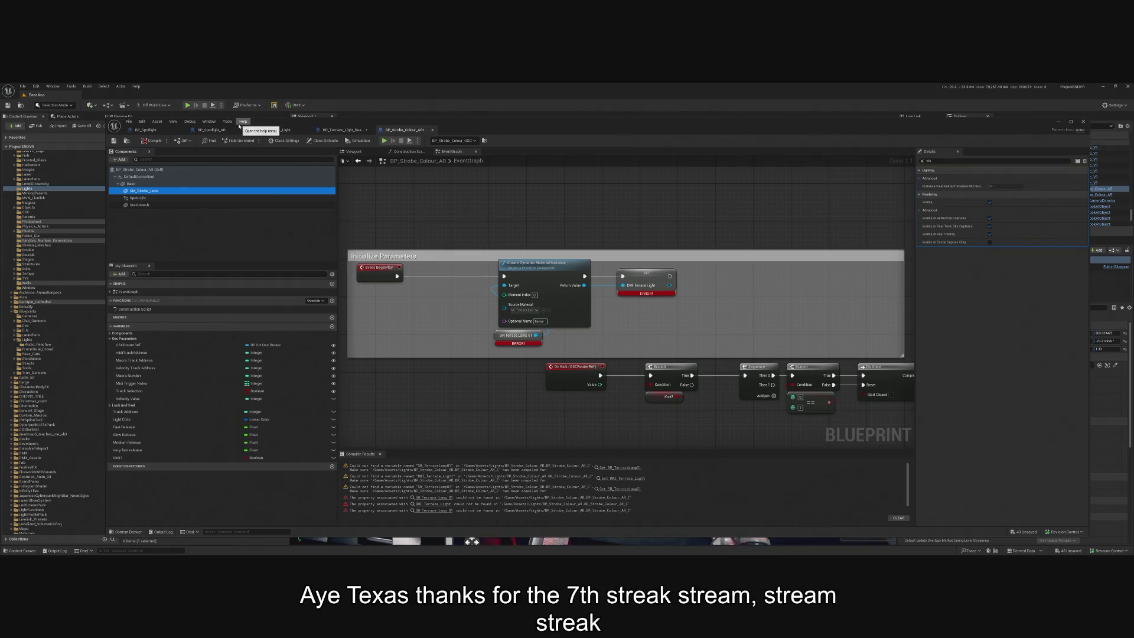
click(215, 131)
click(343, 129)
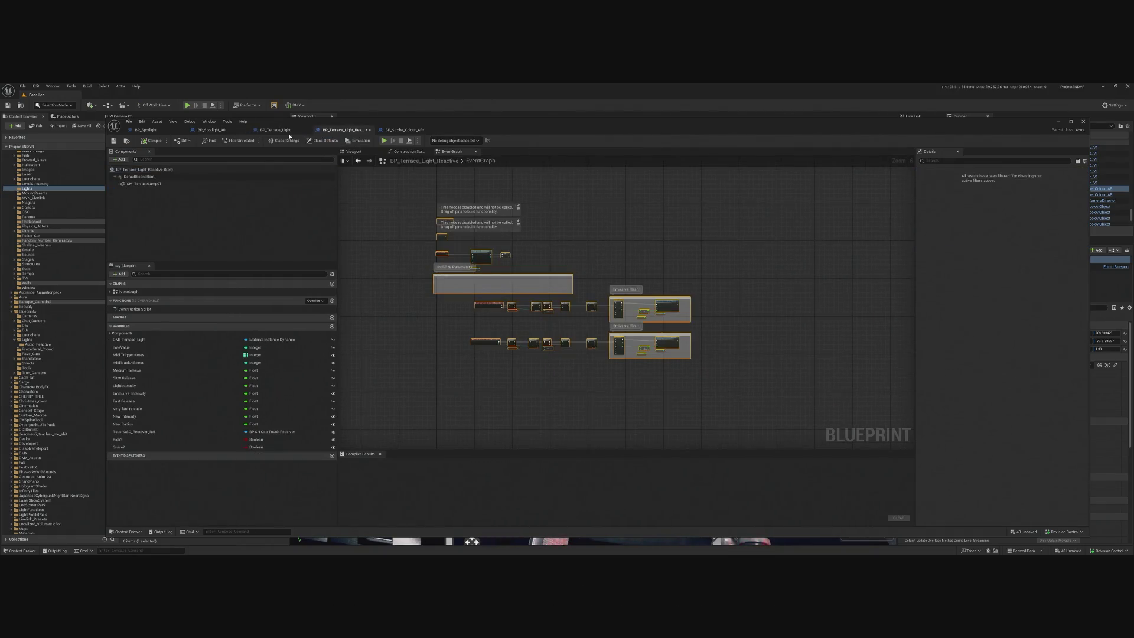
click(275, 129)
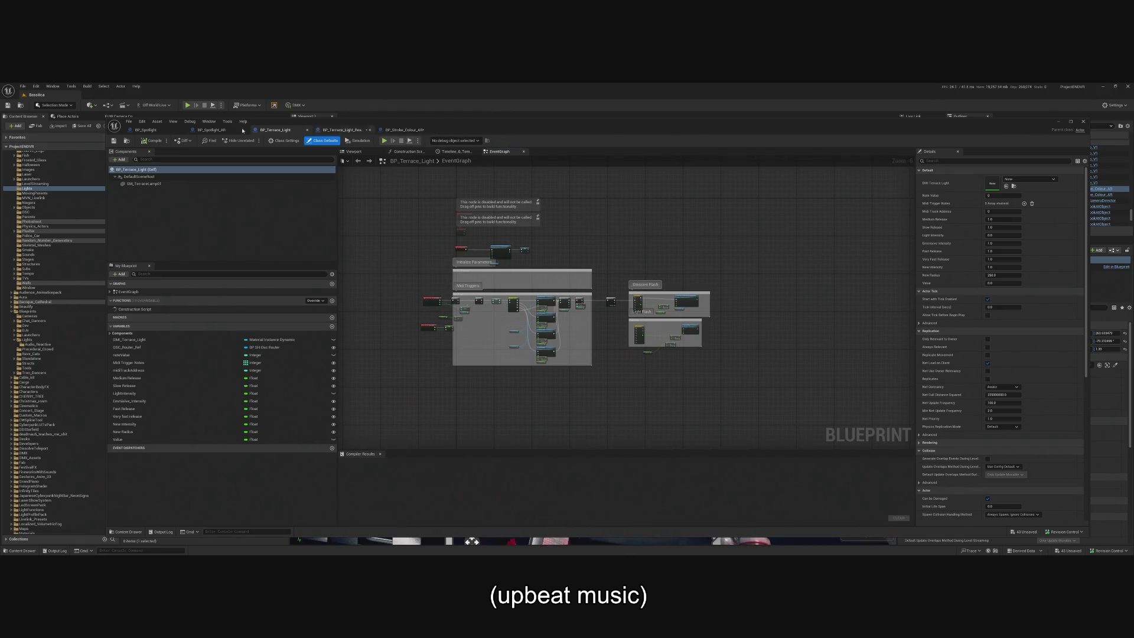
click(211, 129)
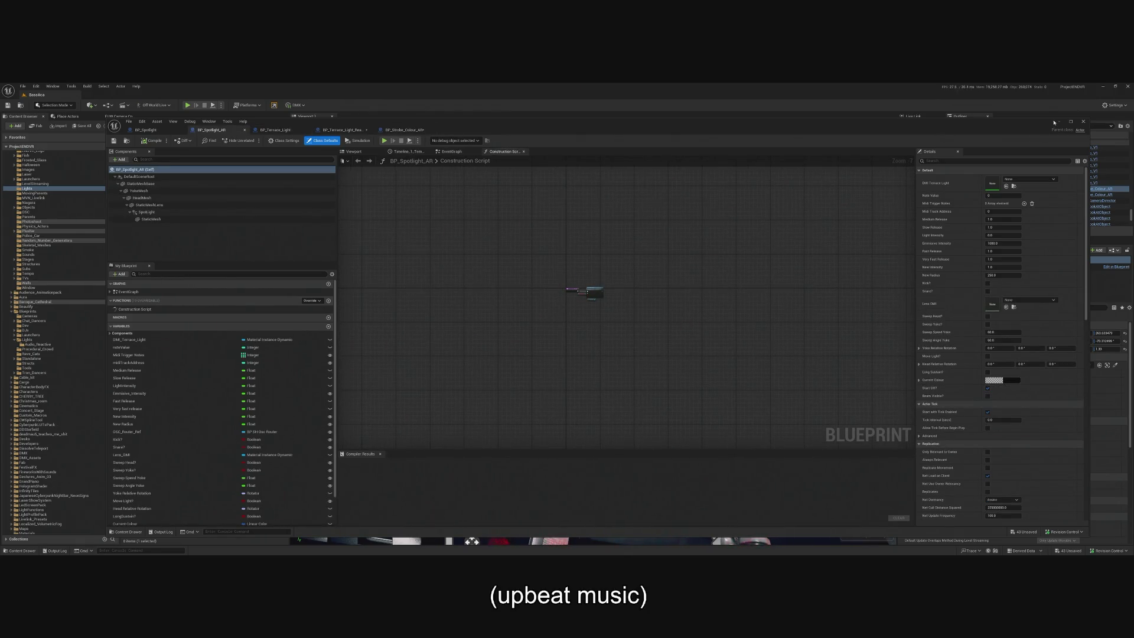
click(404, 129)
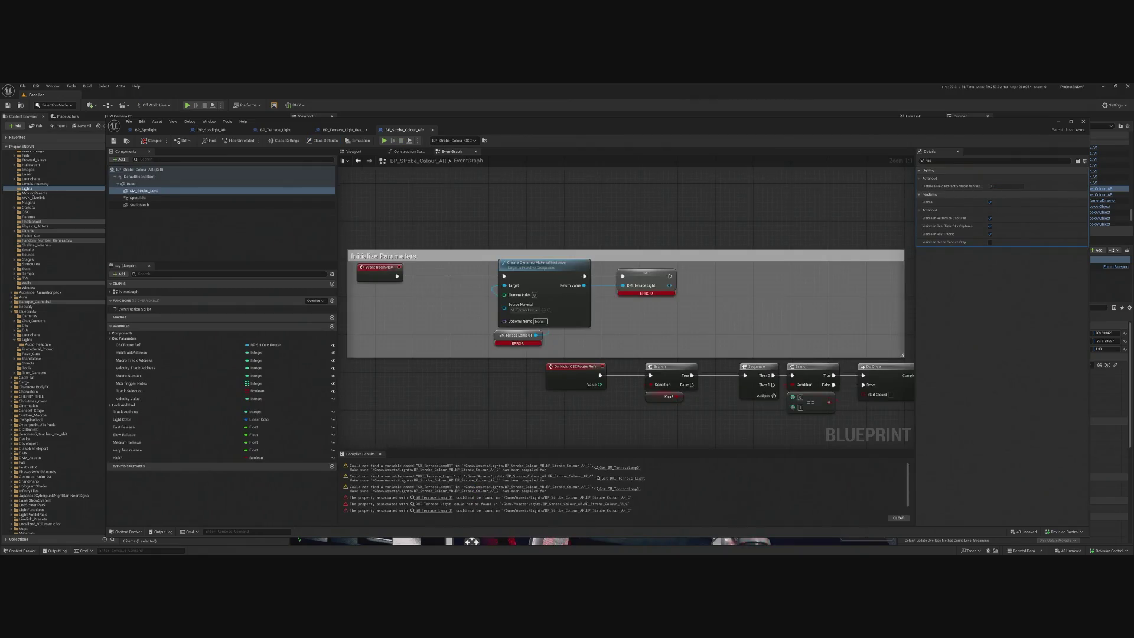
- Undo and redo the last edits, then shift the editor aside to reveal the Lights folder
scroll(547, 276, down, 2)
scroll(541, 264, up, 5)
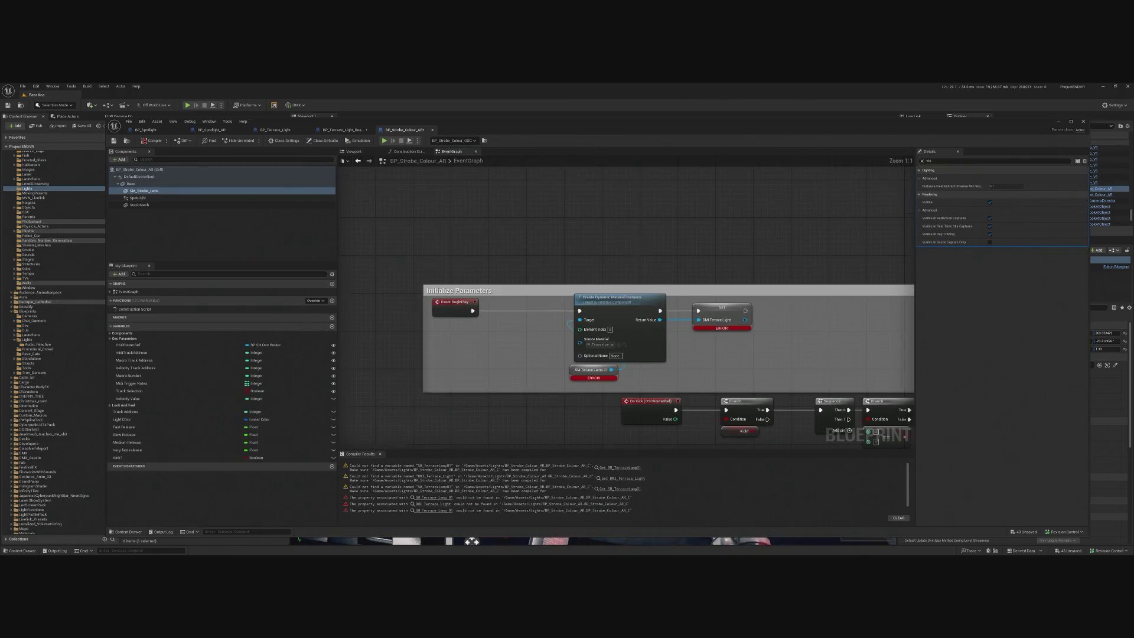
scroll(609, 267, down, 2)
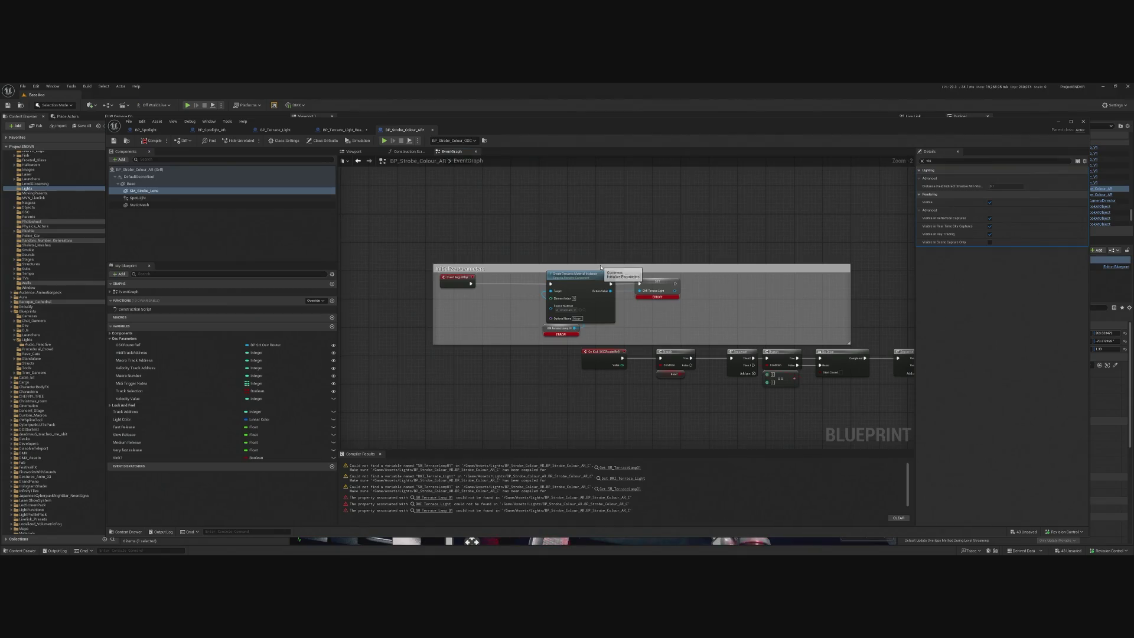
key(ctrl+z)
scroll(671, 299, down, 4)
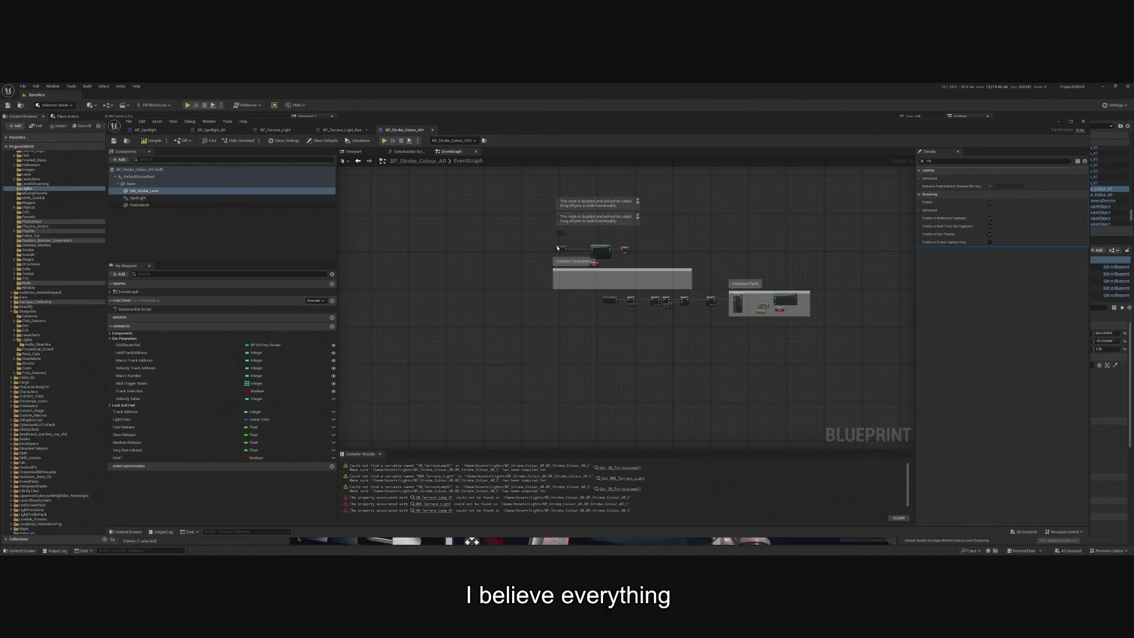
key(ctrl+y)
key(ctrl+y)
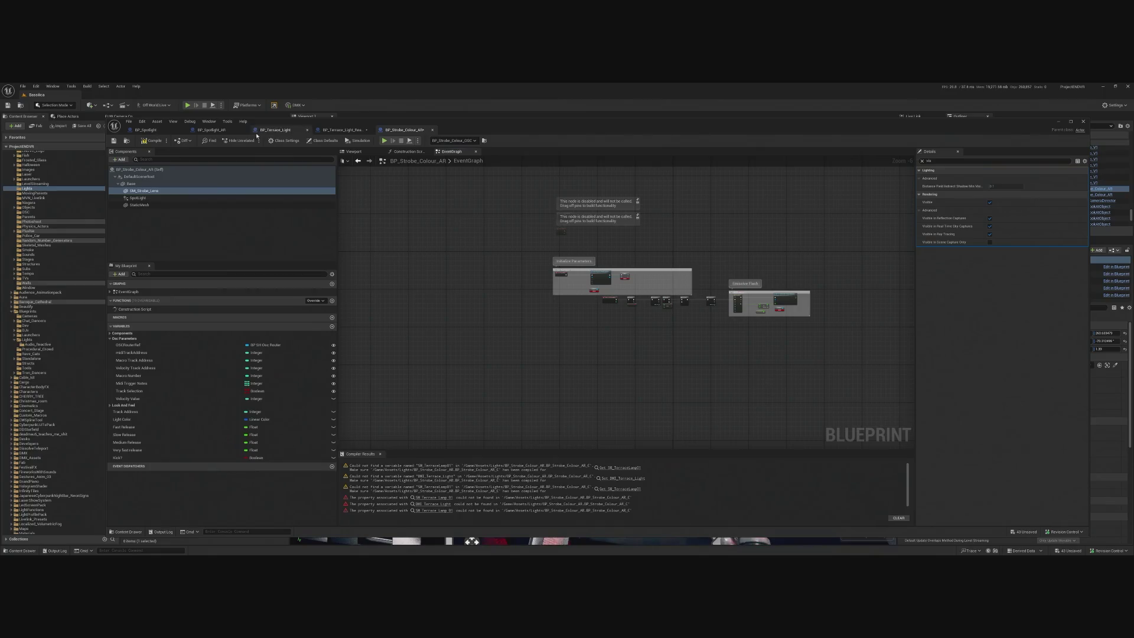
drag(354, 122, 532, 121)
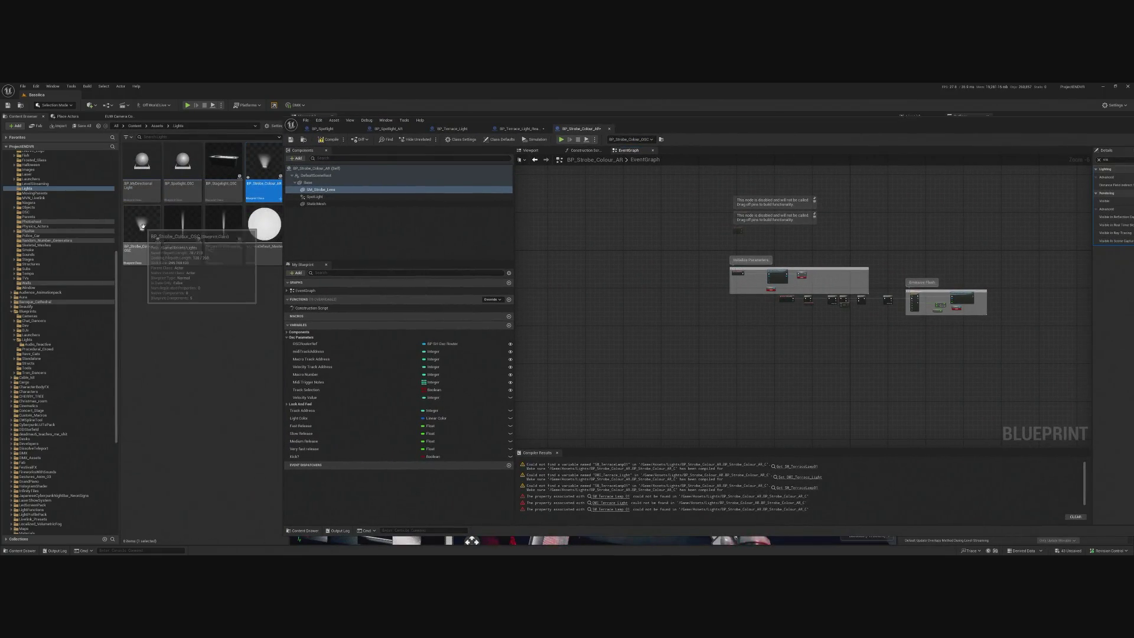
- Open BP_Strobe_Colour_OSC, select its Initialize Parameters node group, then return to BP_Strobe_Colour_AR
click(143, 225)
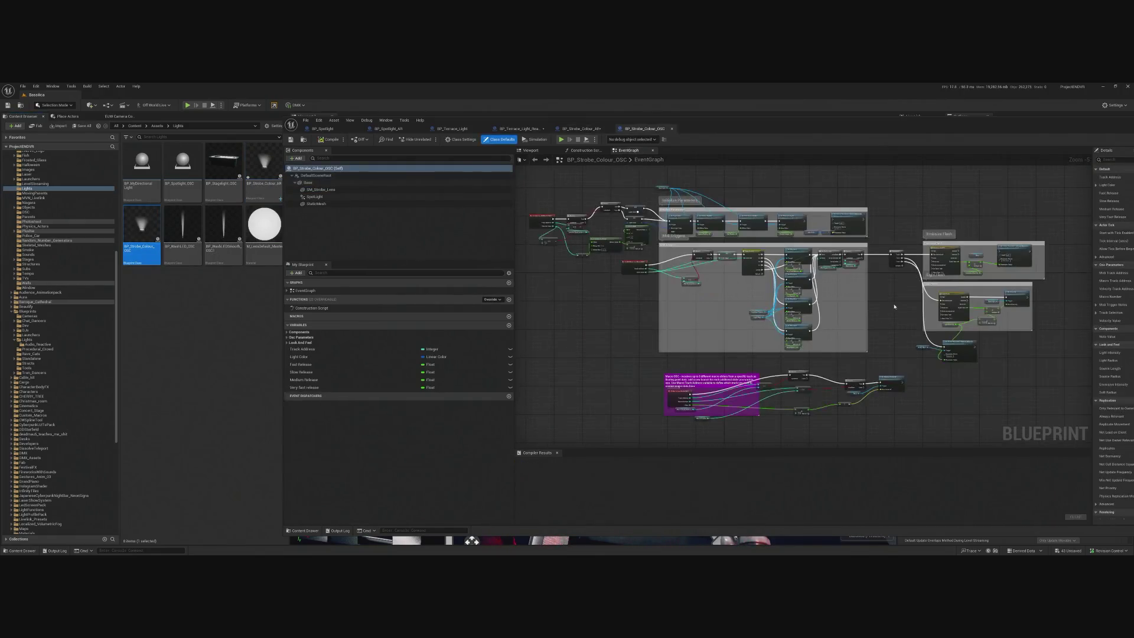
scroll(518, 223, up, 4)
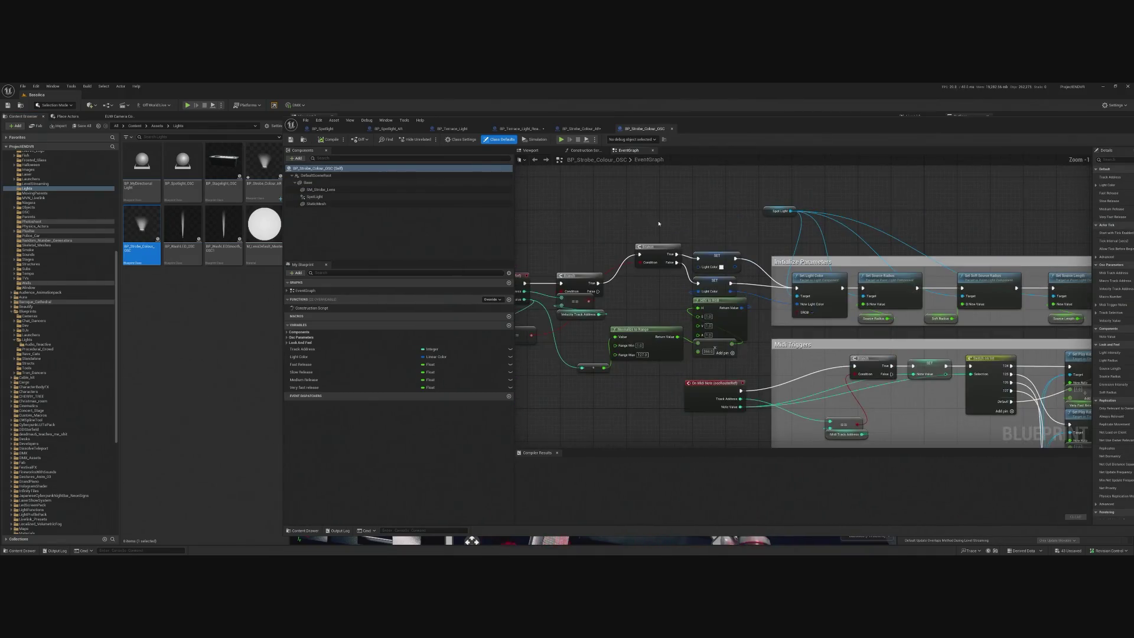
mouse_move(805, 232)
mouse_down()
mouse_move(735, 218)
mouse_move(756, 220)
mouse_move(570, 250)
mouse_up()
mouse_move(530, 174)
mouse_down()
mouse_move(720, 278)
mouse_move(986, 281)
mouse_move(1045, 300)
mouse_move(945, 290)
mouse_up()
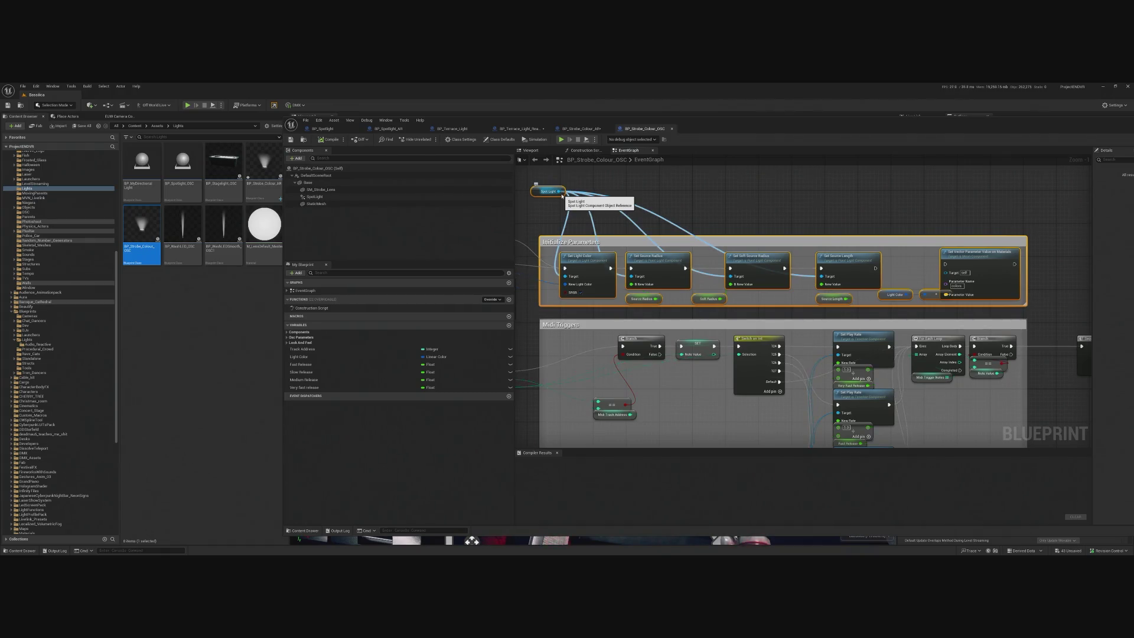
scroll(688, 307, down, 4)
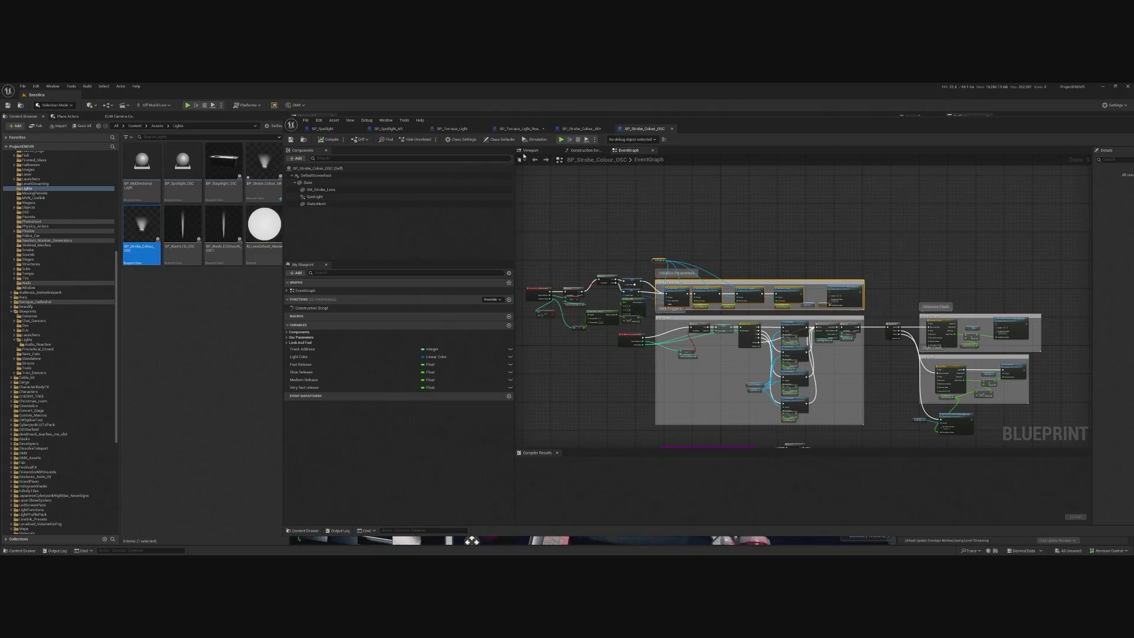
click(582, 128)
scroll(754, 297, up, 3)
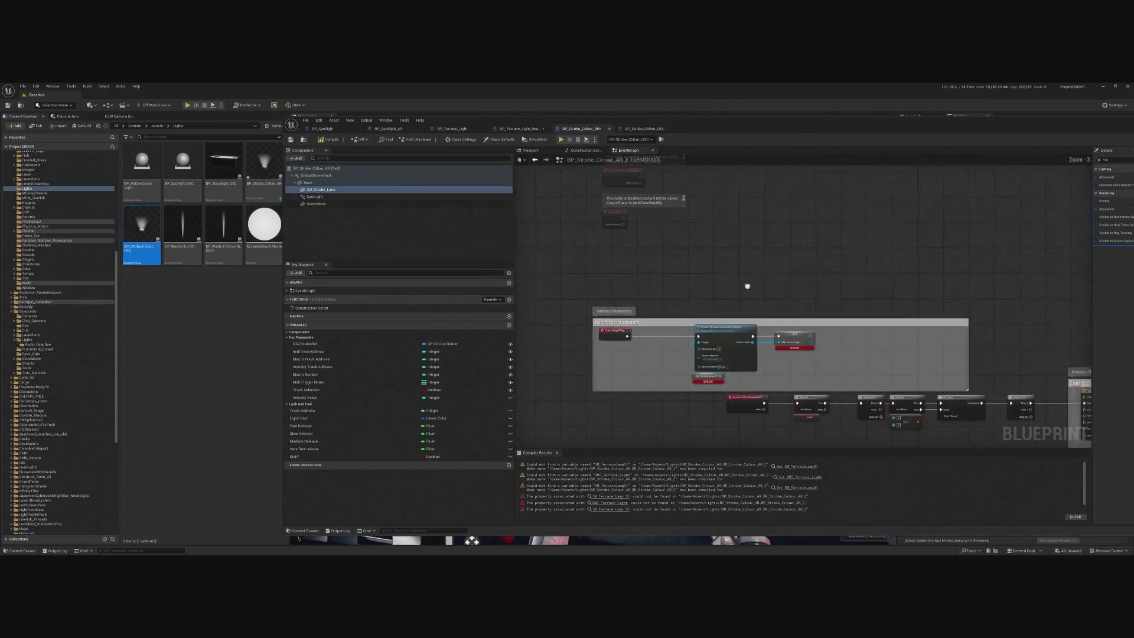
- Replace the broken error nodes with the pasted Initialize Parameters group and arrange its nodes
drag(680, 313, 831, 376)
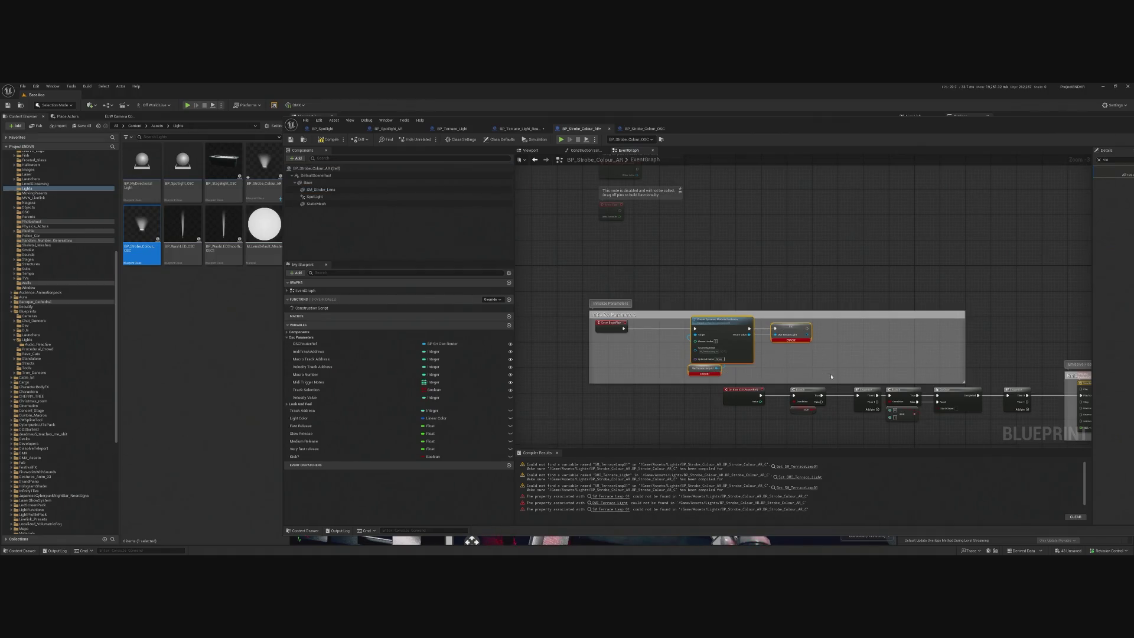
key(Delete)
key(ctrl+v)
drag(652, 263, 724, 261)
click(660, 218)
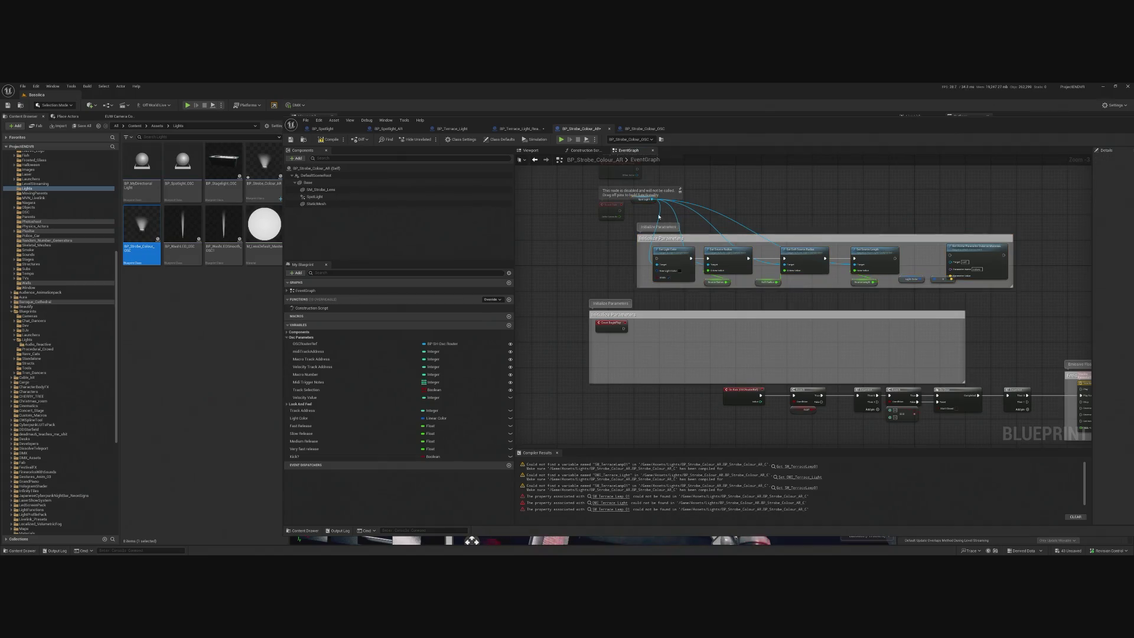
drag(635, 201, 660, 246)
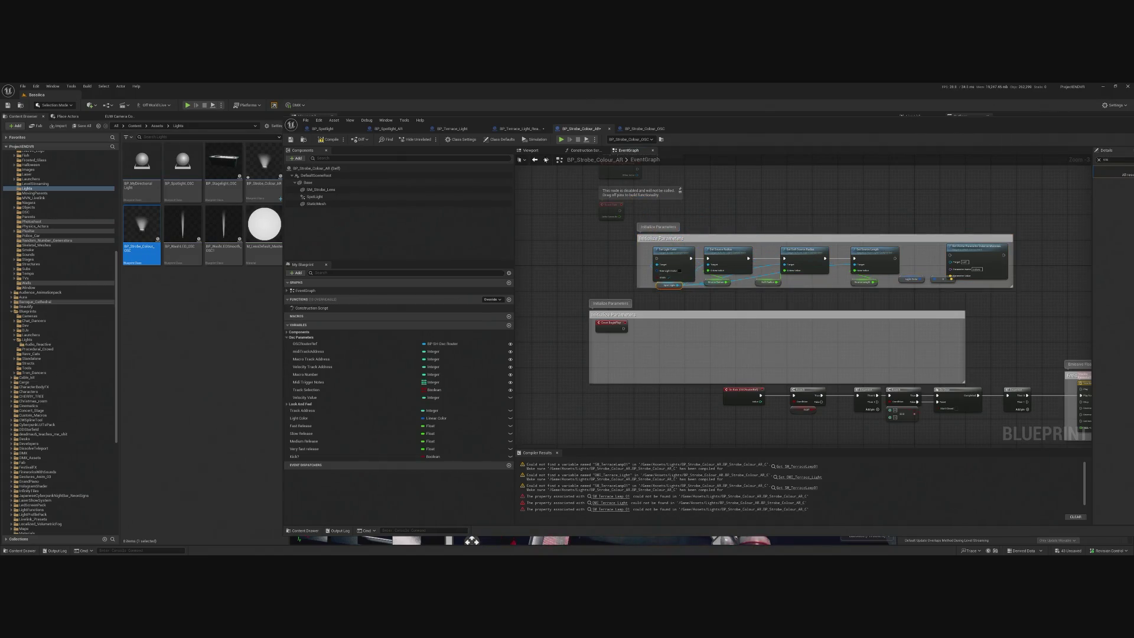
mouse_move(611, 211)
mouse_down()
mouse_move(602, 245)
mouse_move(622, 263)
mouse_up()
drag(614, 381, 604, 429)
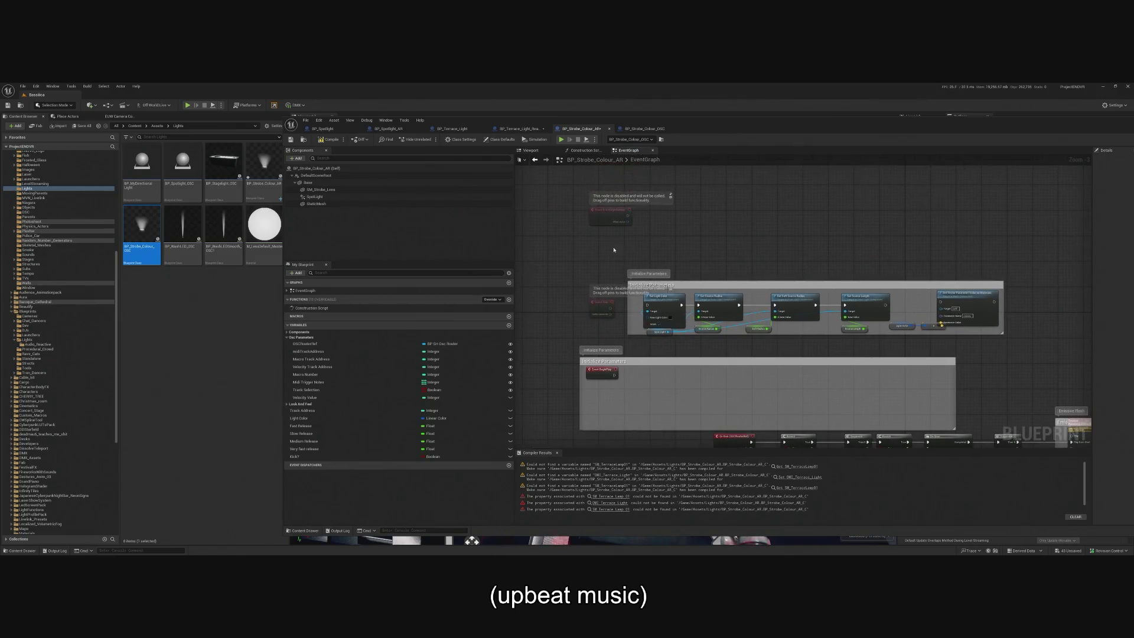
- Wire Event BeginPlay to Set Light Color and delete the disabled Event Tick and duplicate comment
drag(614, 375, 647, 305)
click(597, 312)
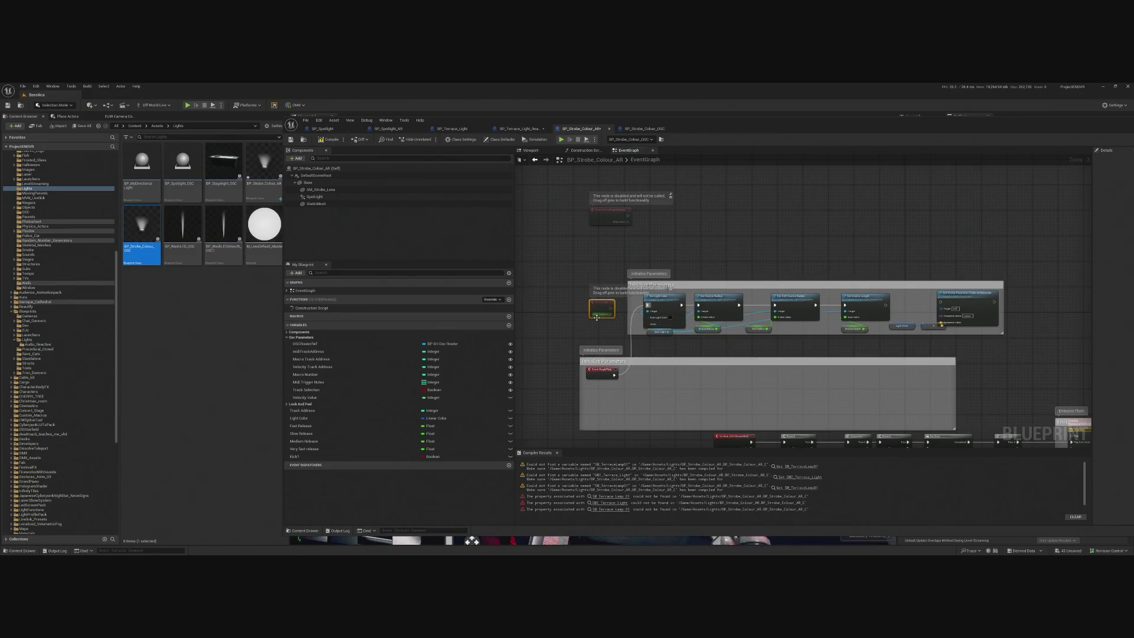
key(Delete)
drag(598, 375, 585, 302)
click(640, 367)
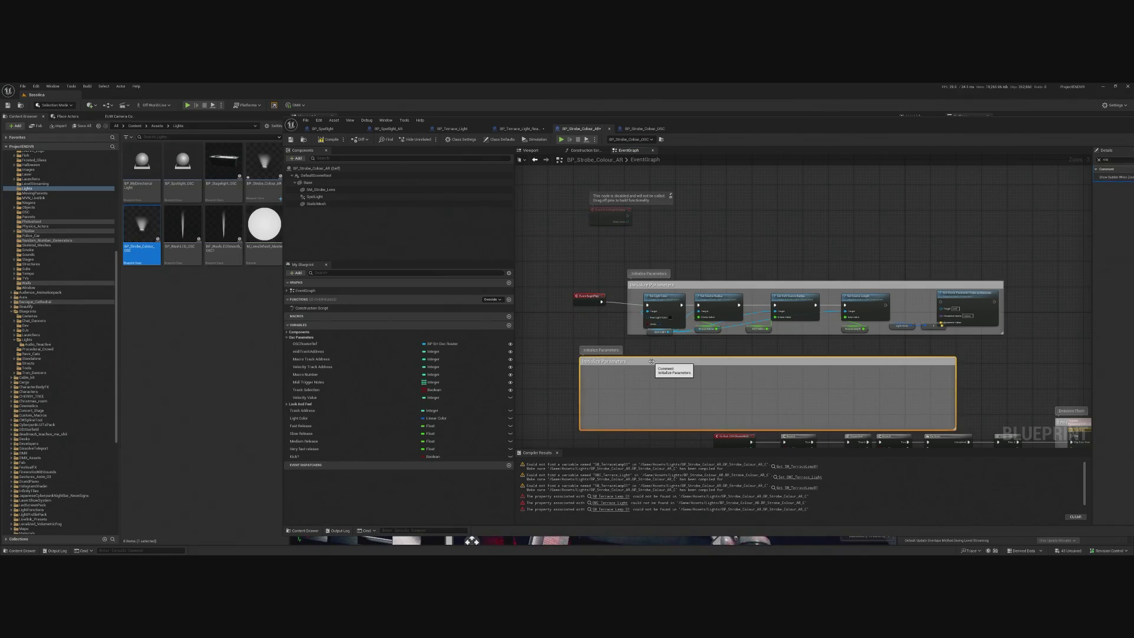
key(Delete)
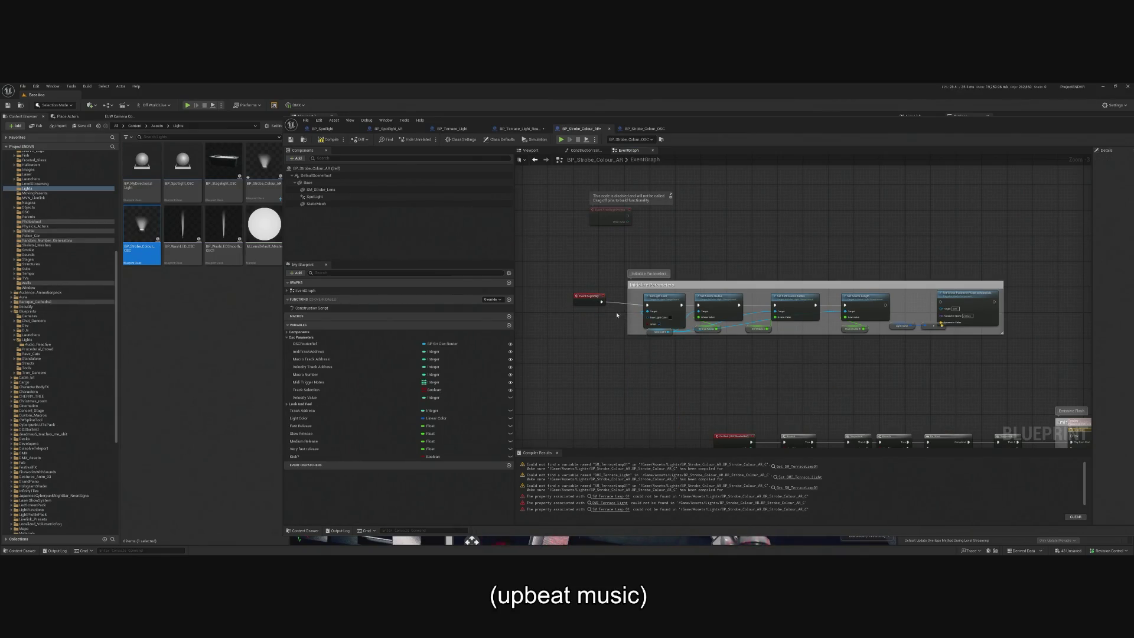
- Nudge Event BeginPlay, then enlarge and lower the Initialize Parameters comment box
mouse_move(591, 298)
mouse_down()
mouse_move(603, 300)
mouse_move(564, 313)
mouse_move(579, 313)
mouse_up()
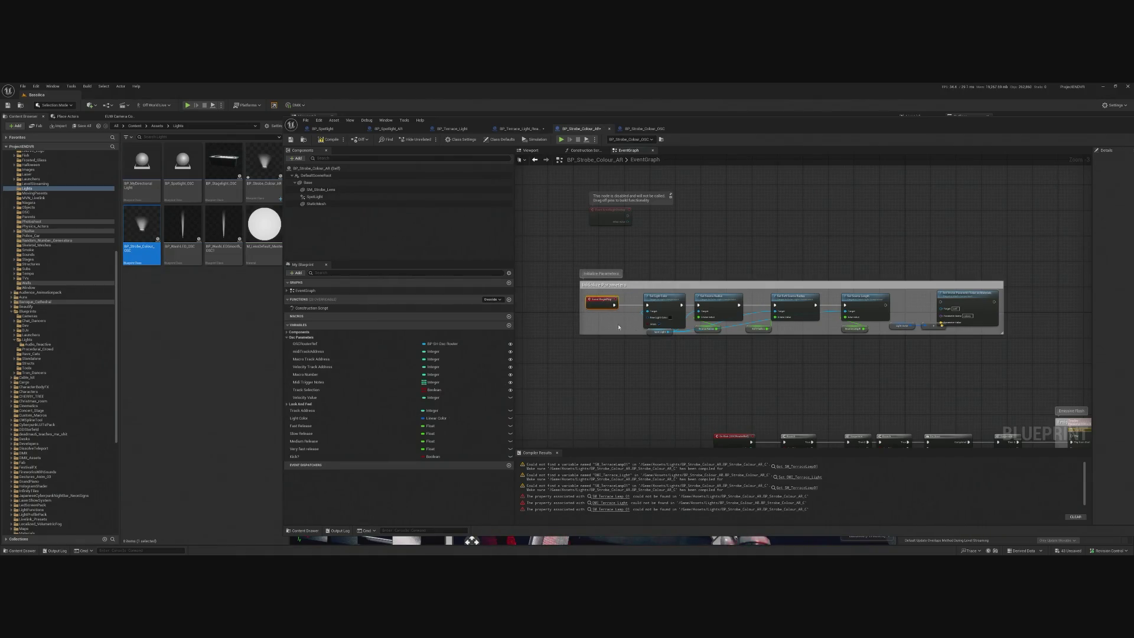
drag(691, 336, 692, 360)
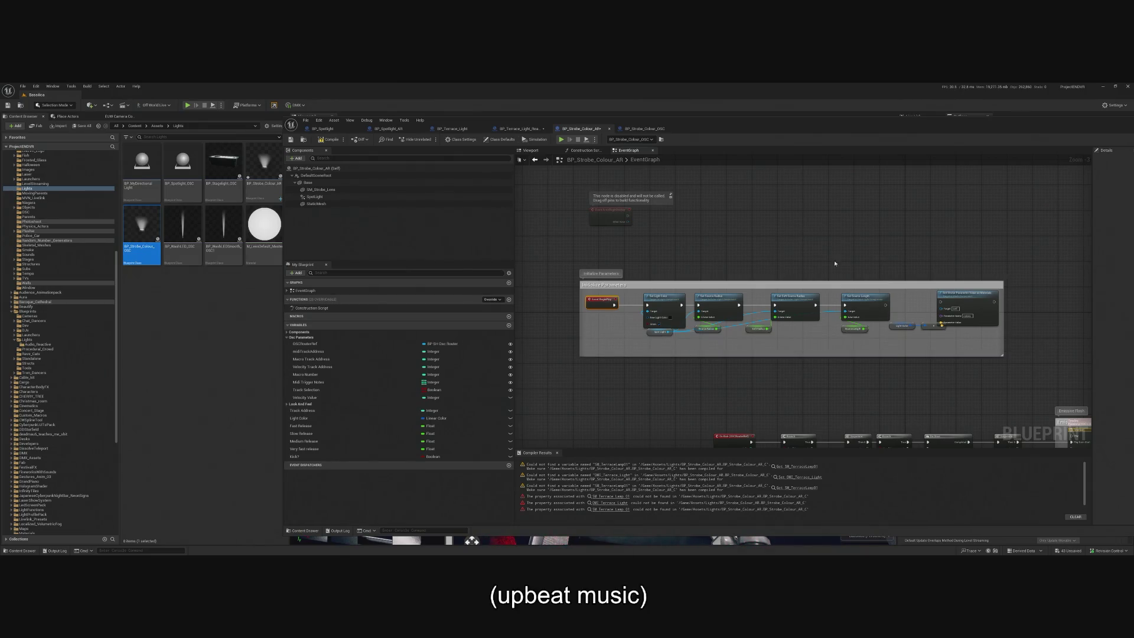
drag(804, 285, 805, 332)
scroll(973, 331, up, 3)
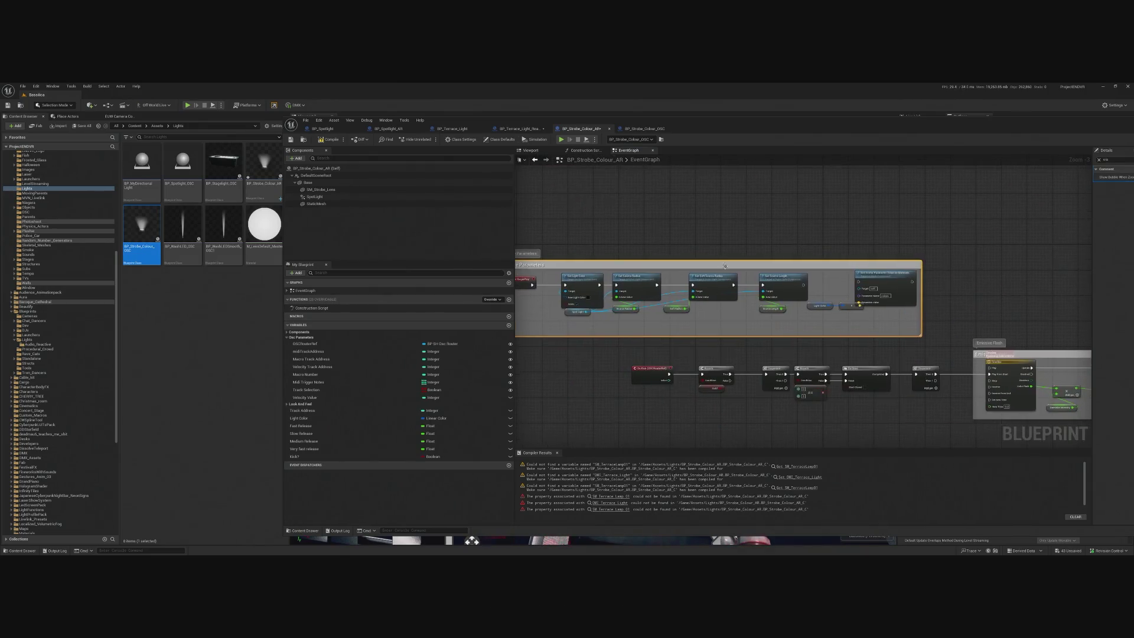
- Delete the Set Vector Parameter node and Light Color getter, then recompile
mouse_move(876, 279)
mouse_down()
mouse_move(921, 319)
mouse_move(972, 328)
mouse_up()
key(Delete)
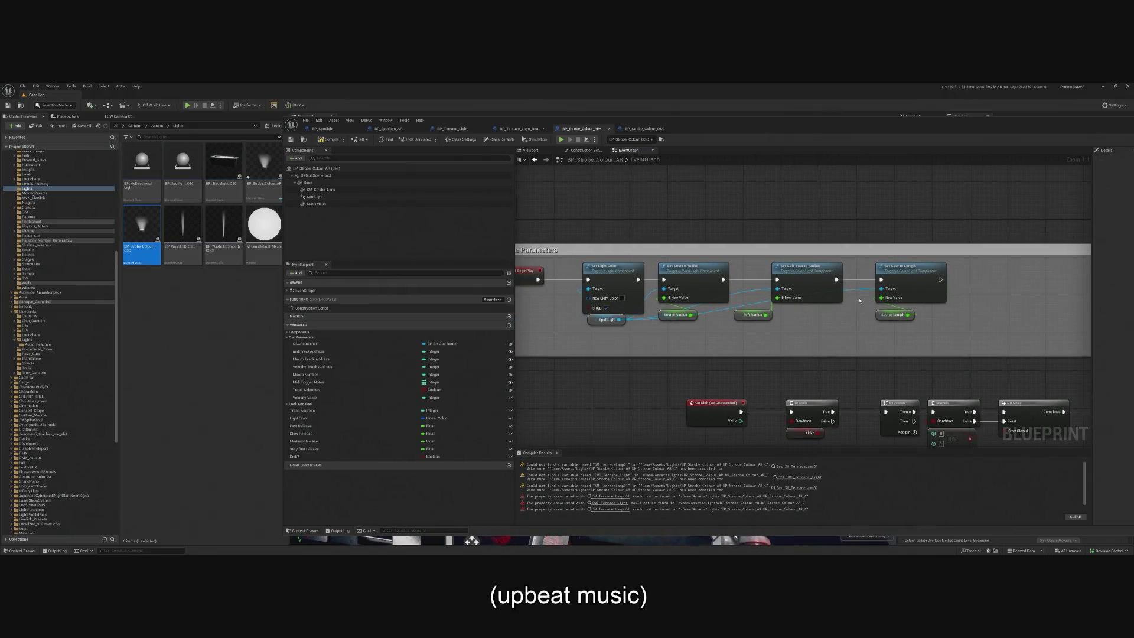
click(336, 142)
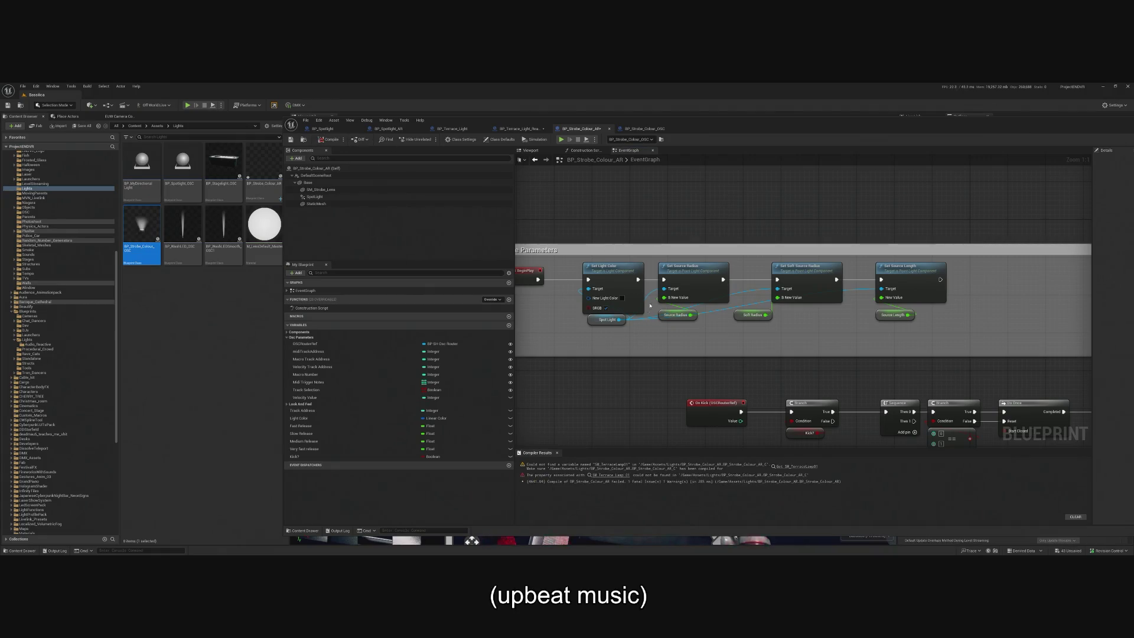
- Inspect the Source Radius getter and Spot Light variable details, then switch to BP_Spotlight_AR
click(674, 315)
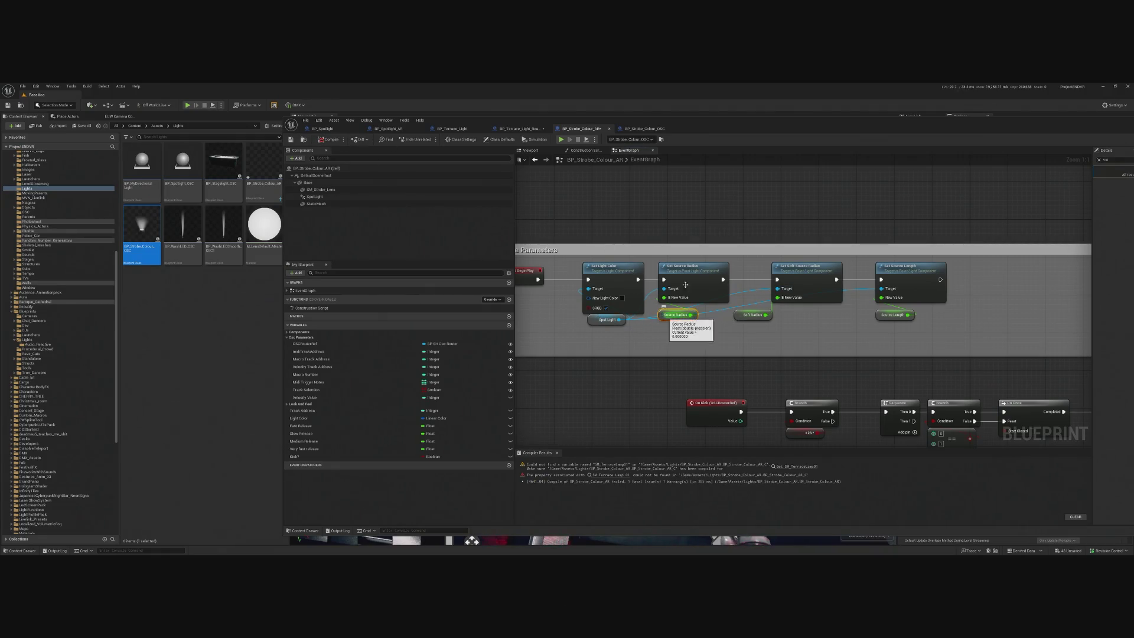
drag(716, 121, 546, 125)
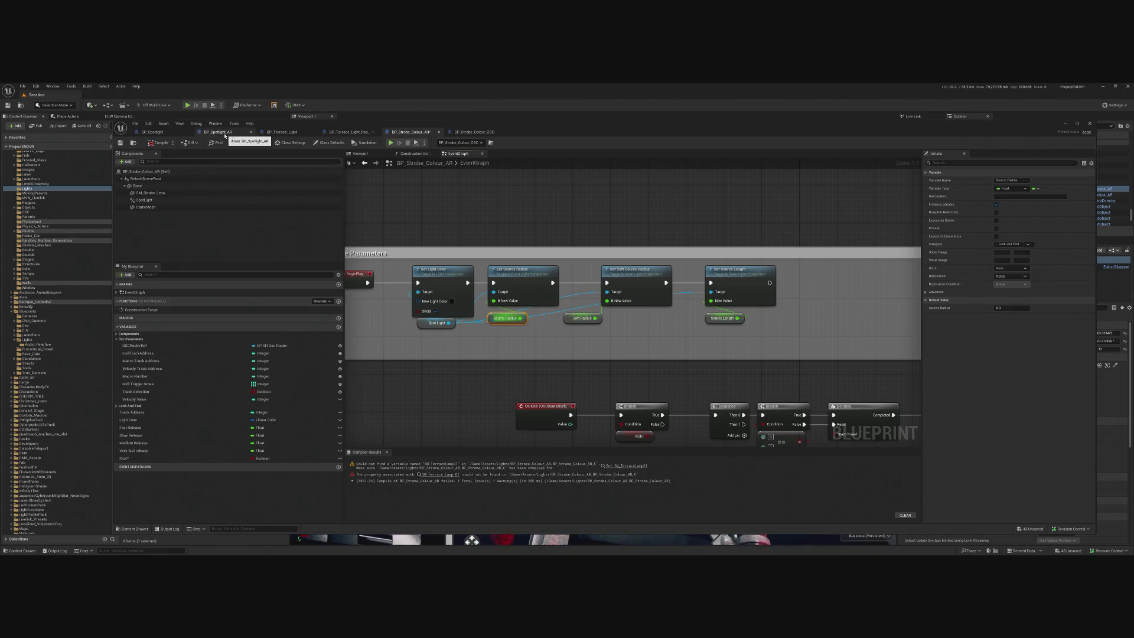
click(428, 322)
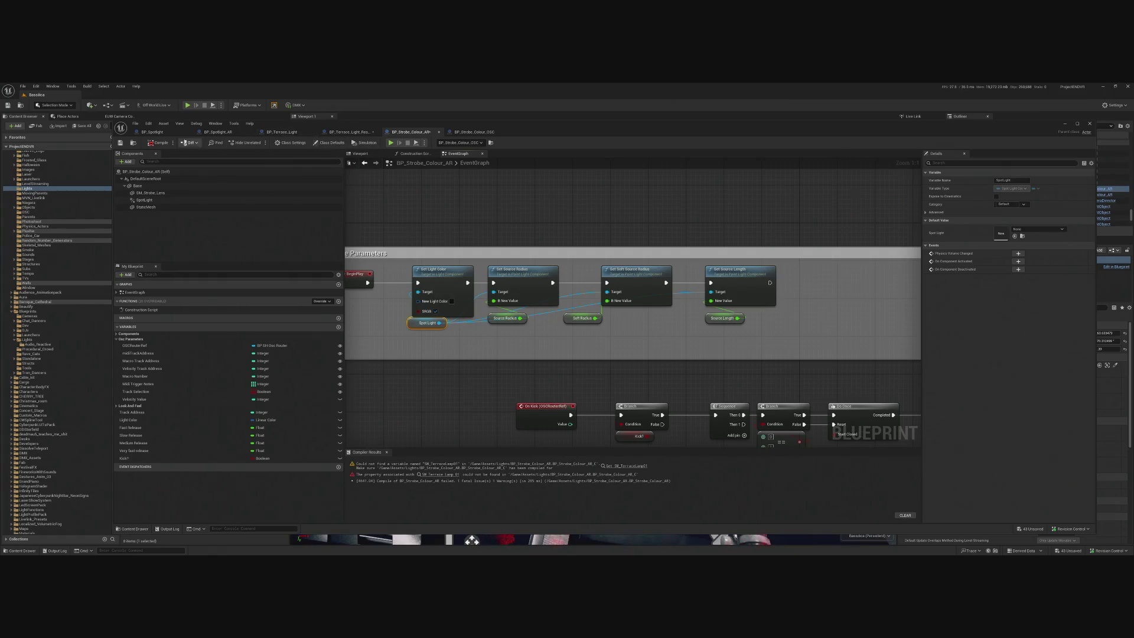
click(218, 132)
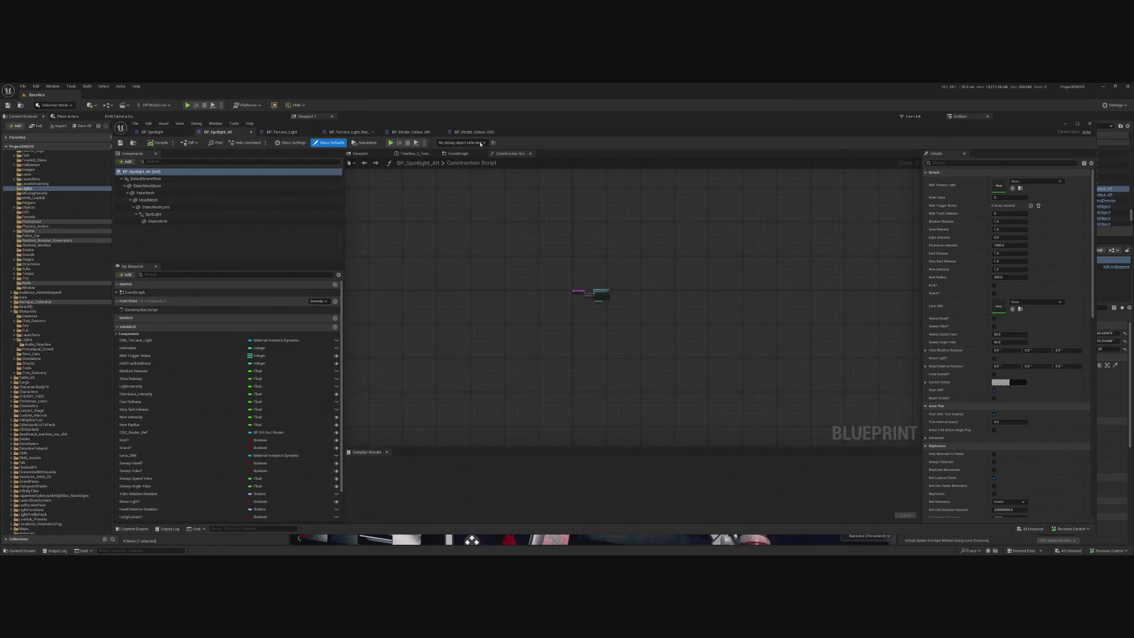
- Check BP_Strobe_Colour_OSC's Source Radius and Soft Radius variables, then return to BP_Strobe_Colour_AR
click(455, 135)
scroll(509, 309, up, 2)
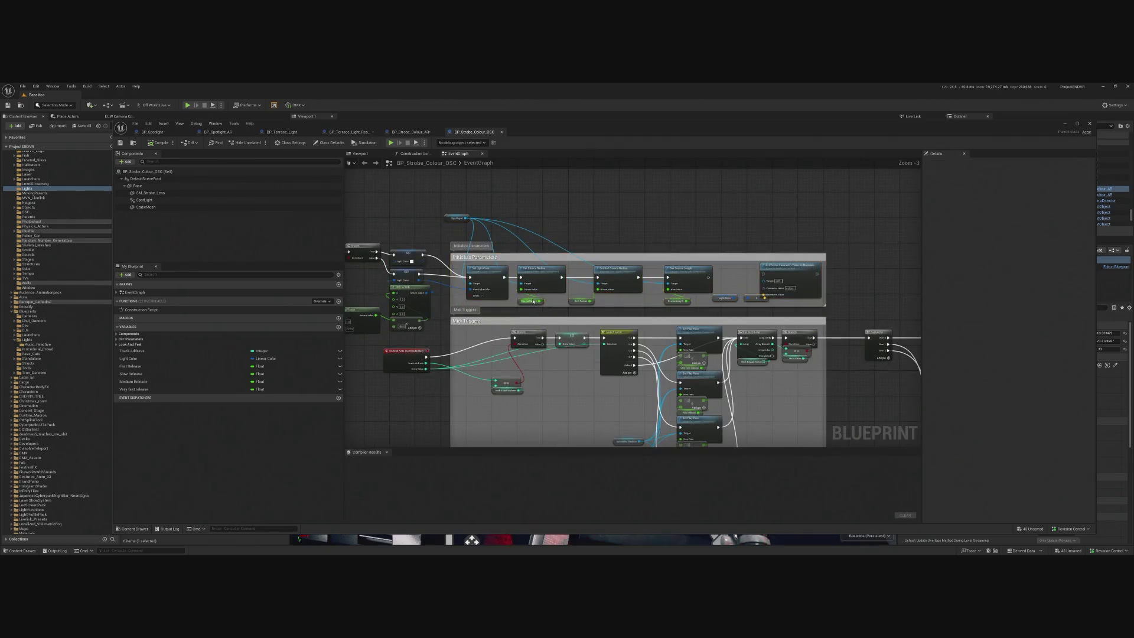
click(522, 306)
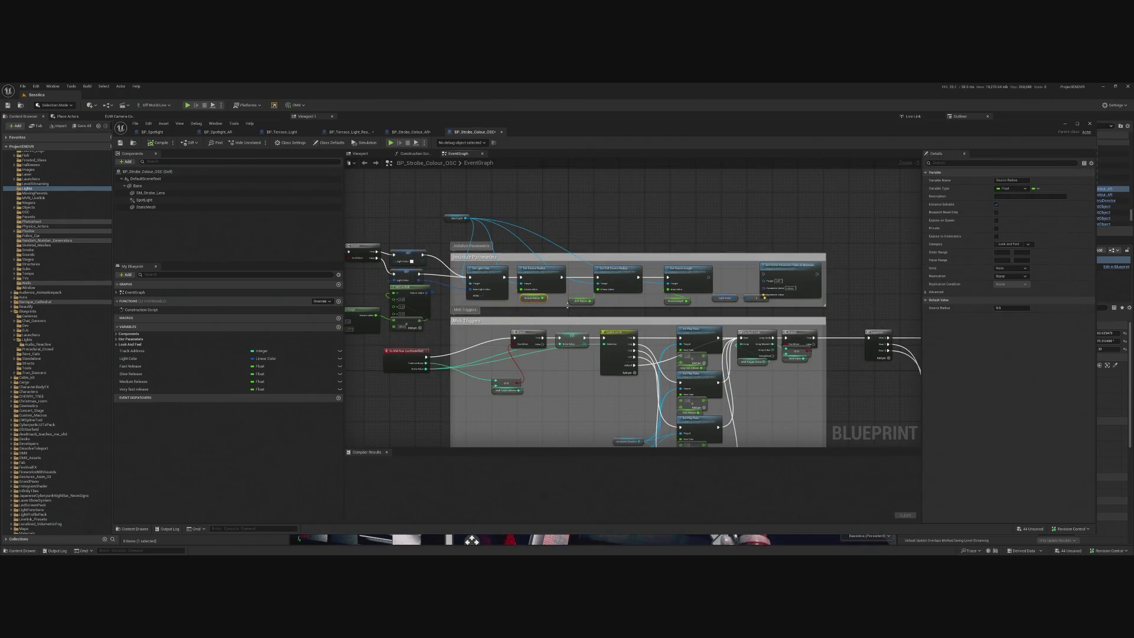
click(575, 301)
scroll(513, 297, up, 3)
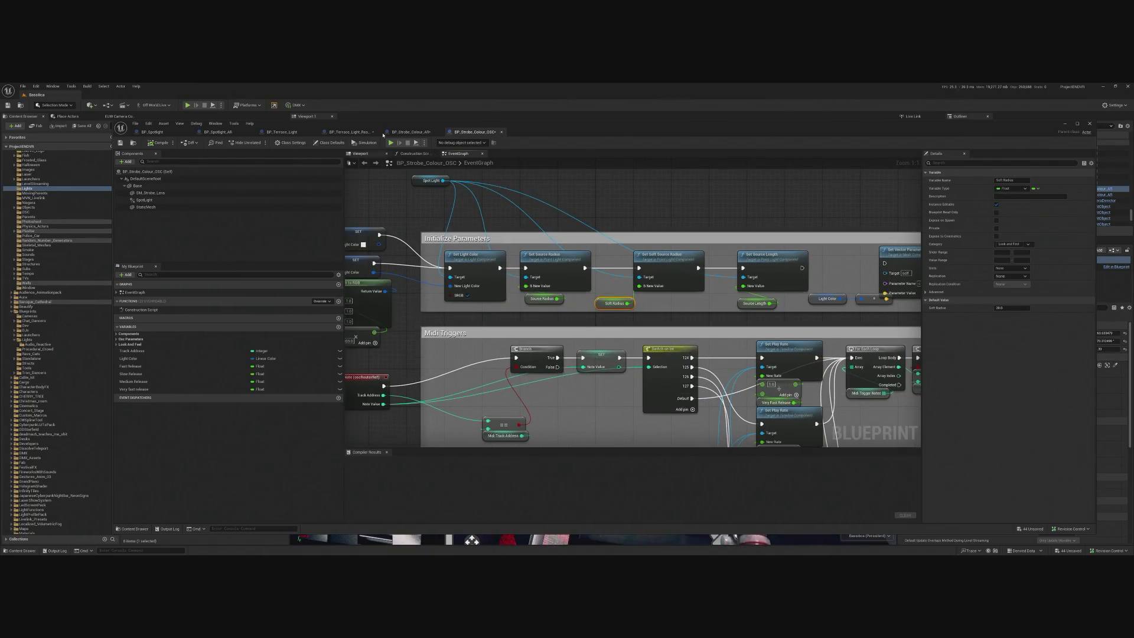
click(411, 131)
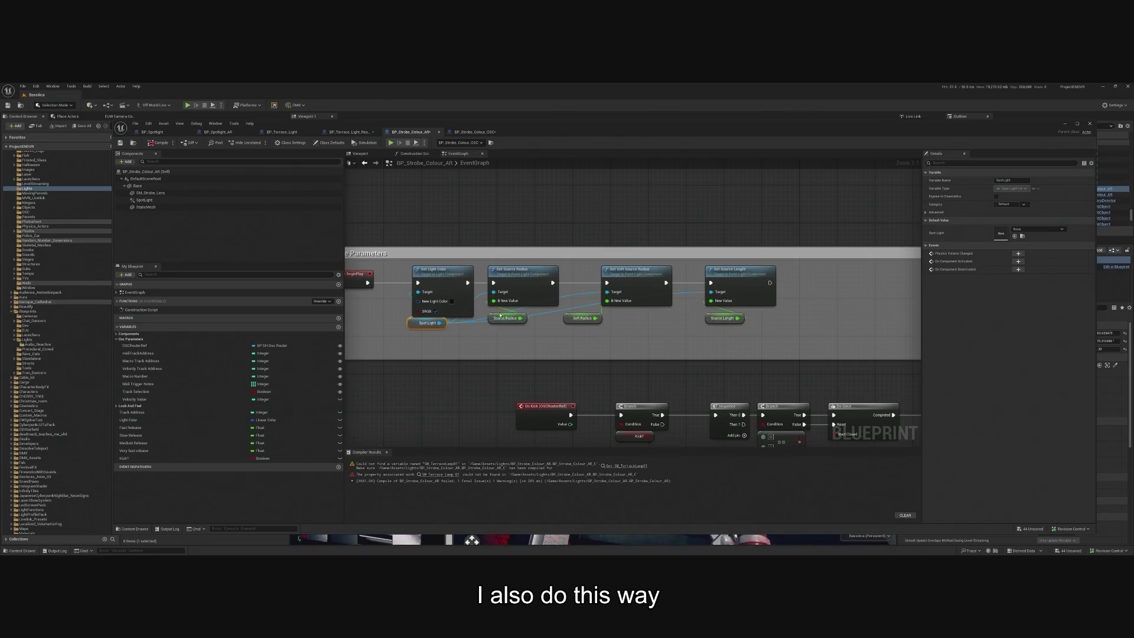
- Reposition the Source and Soft Radius getters and add a Spot Light getter feeding Get Source Radius
drag(502, 315, 503, 319)
drag(572, 319, 646, 335)
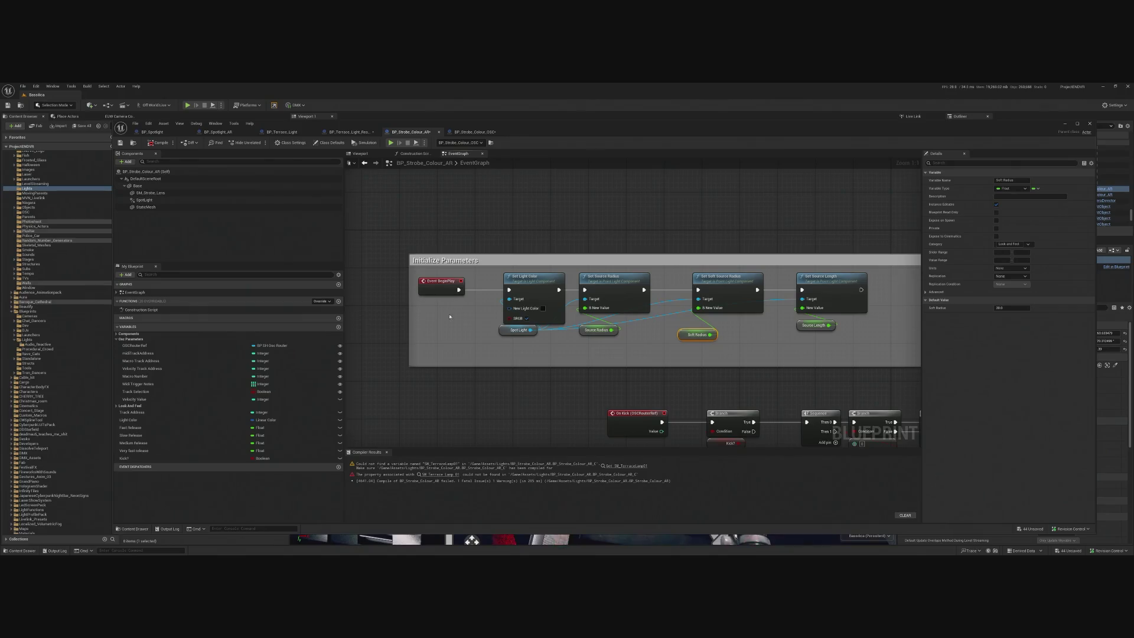
click(144, 200)
mouse_move(144, 200)
mouse_down()
mouse_move(476, 354)
mouse_move(499, 355)
mouse_up()
text(ge)
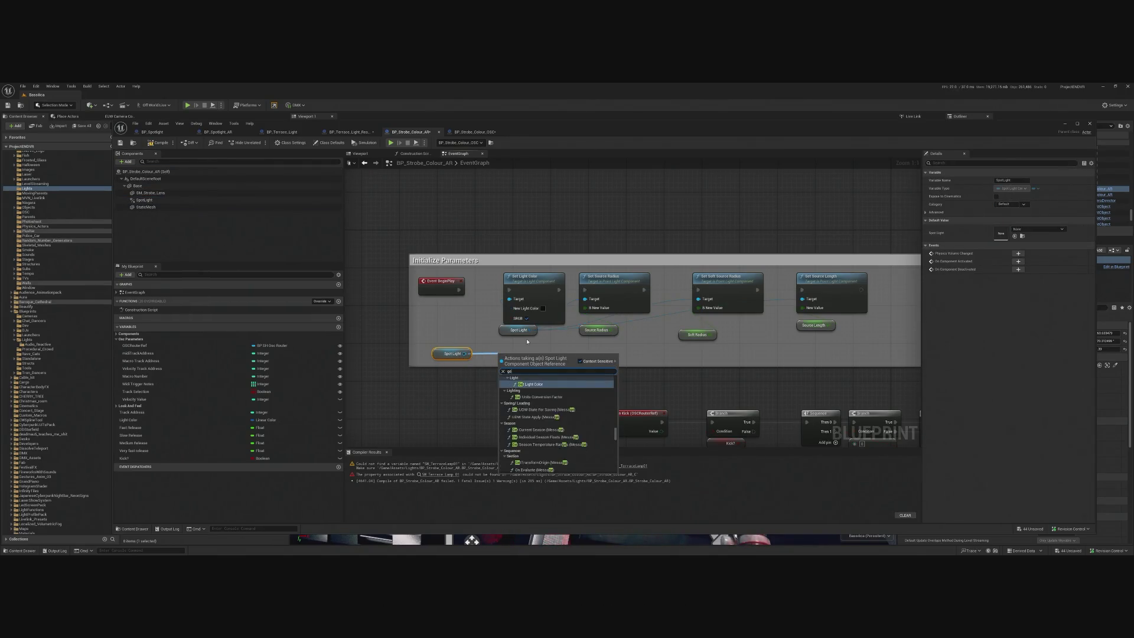
text(t source)
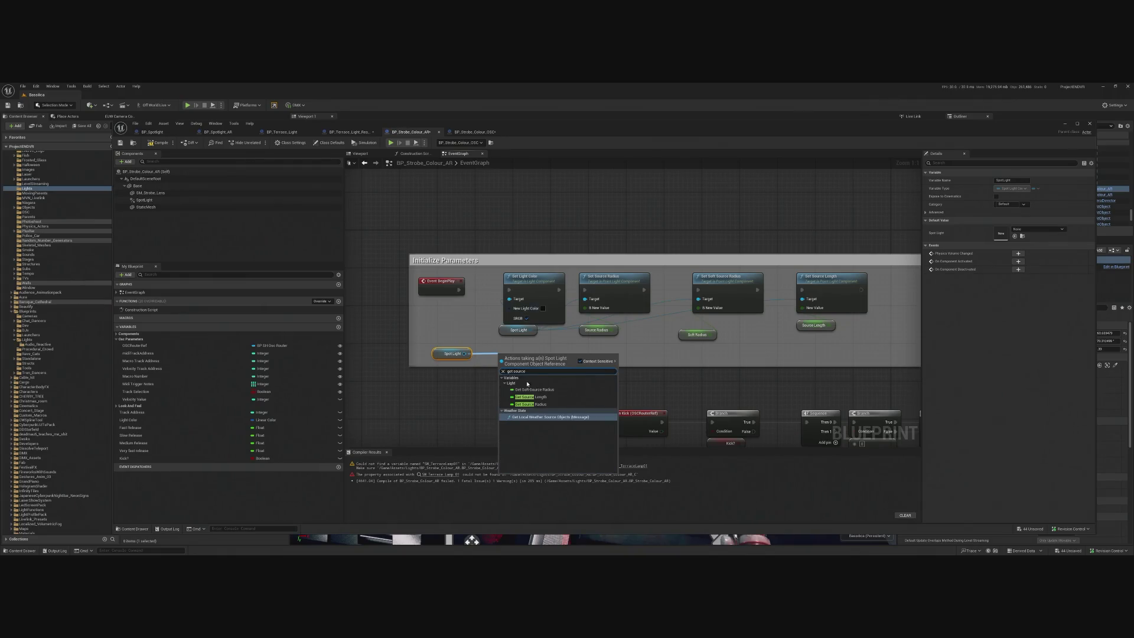
click(532, 404)
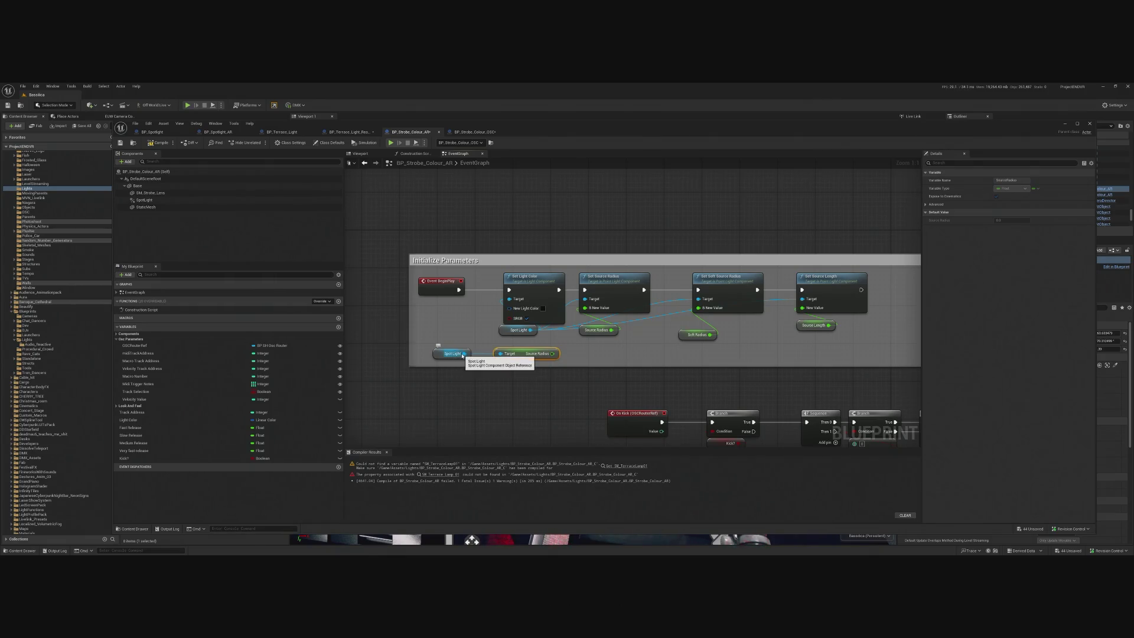
mouse_move(554, 354)
mouse_down()
mouse_move(560, 331)
mouse_move(564, 343)
mouse_move(594, 310)
mouse_move(598, 352)
mouse_up()
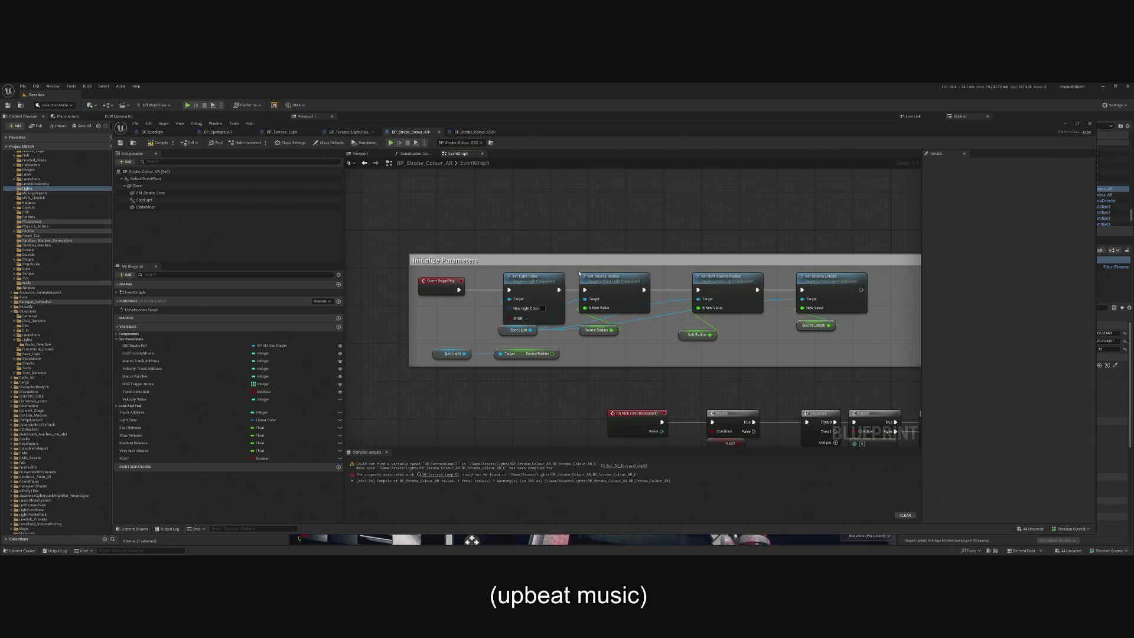
- Delete the radius and length setters plus the Spot Light getter and Source Radius node
drag(577, 271, 904, 356)
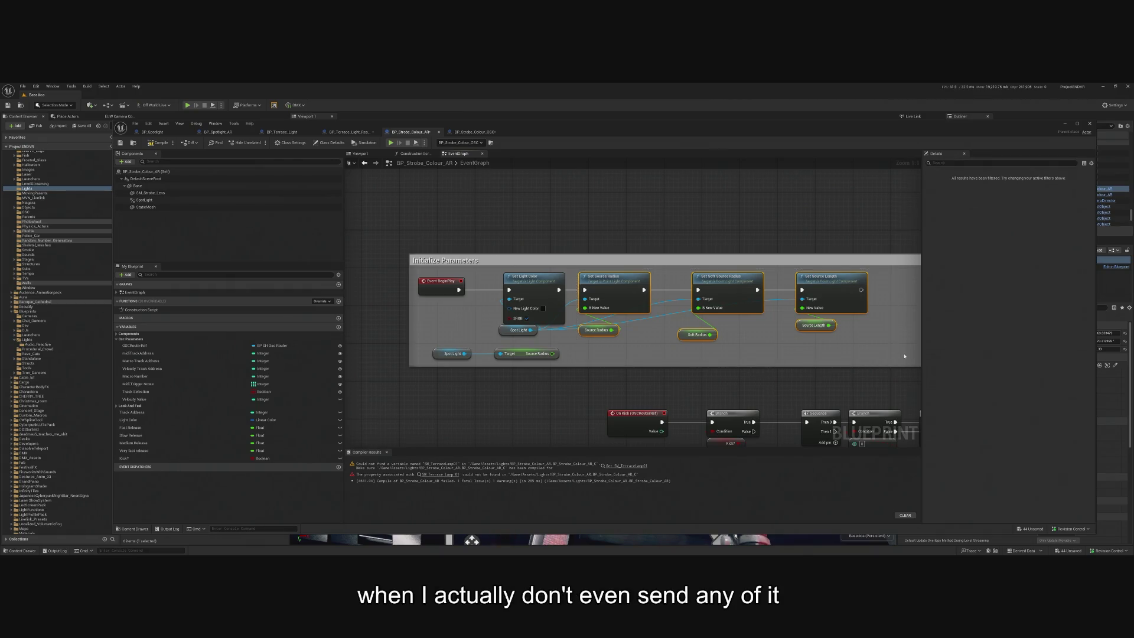
key(Delete)
drag(421, 344, 545, 370)
drag(421, 344, 545, 369)
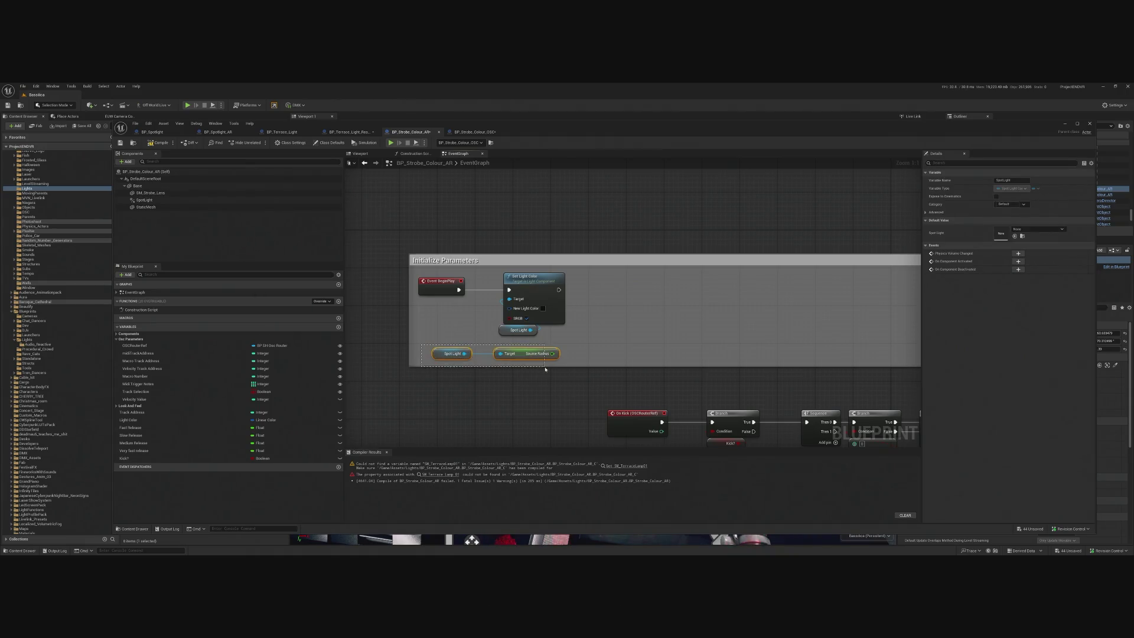
key(Delete)
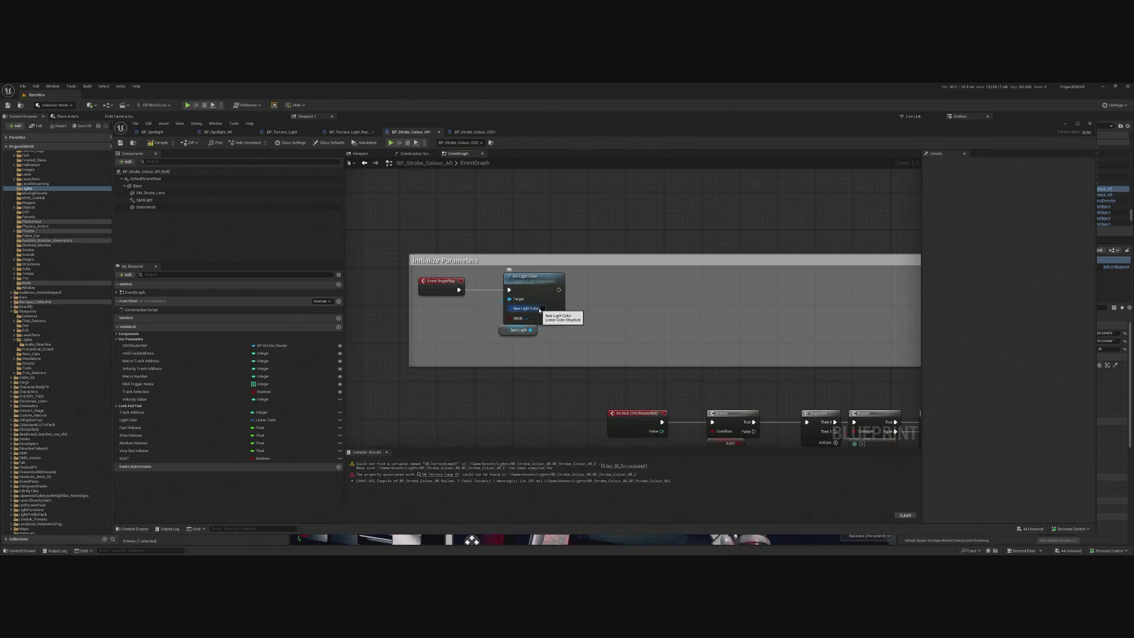
- Delete the Set Light Color and spot light nodes, then pan to the Emissive Flash section
drag(500, 288, 549, 326)
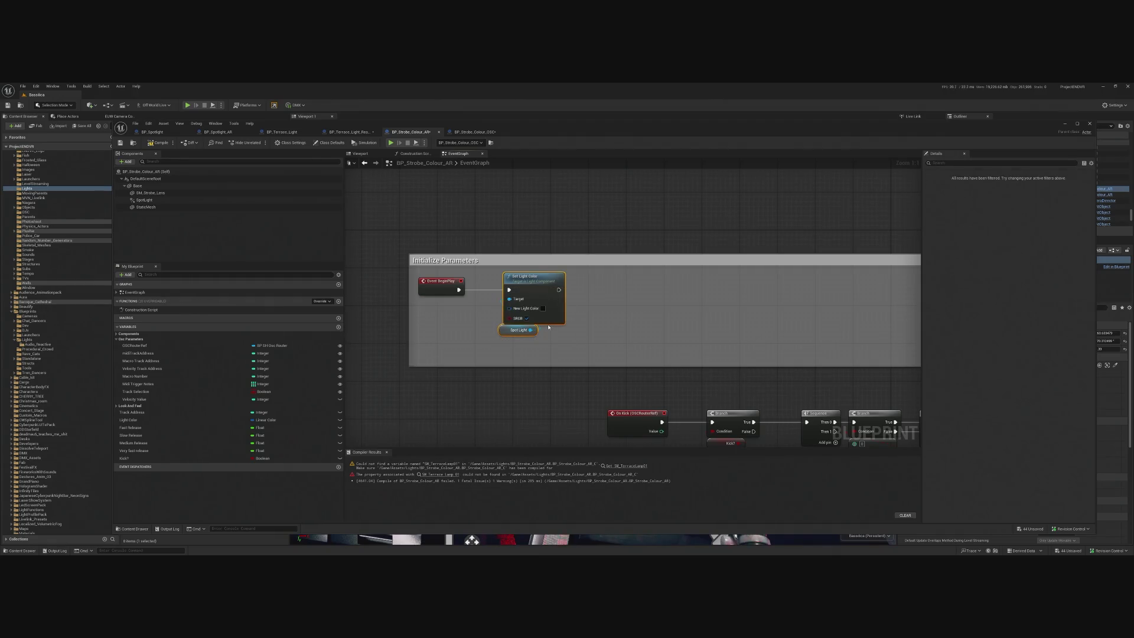
key(Delete)
scroll(543, 328, down, 3)
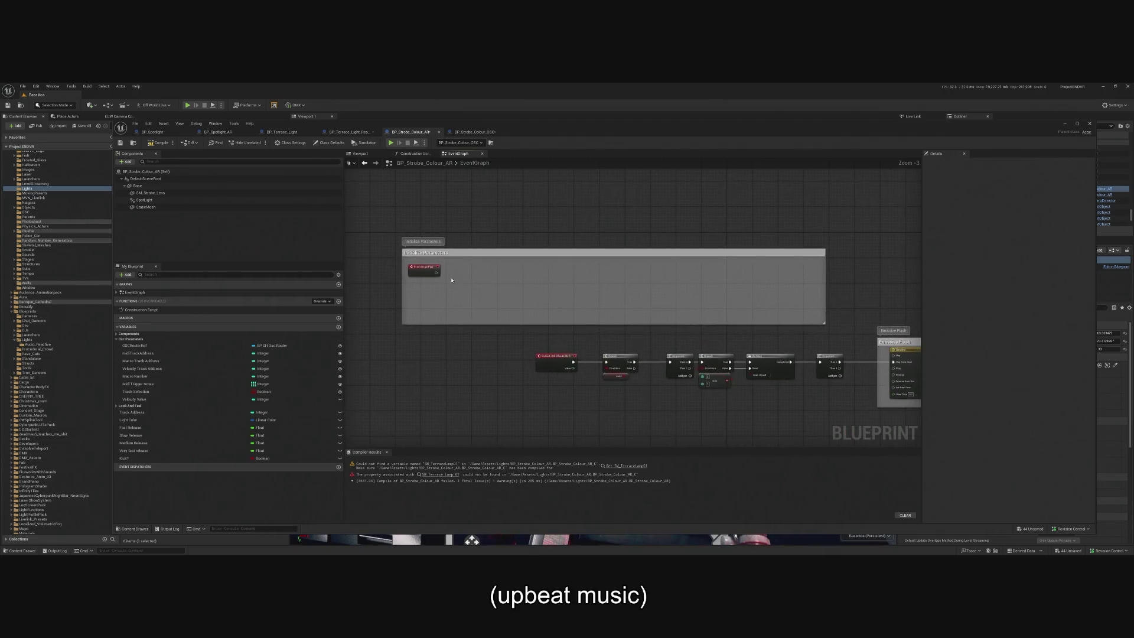
drag(542, 329, 440, 309)
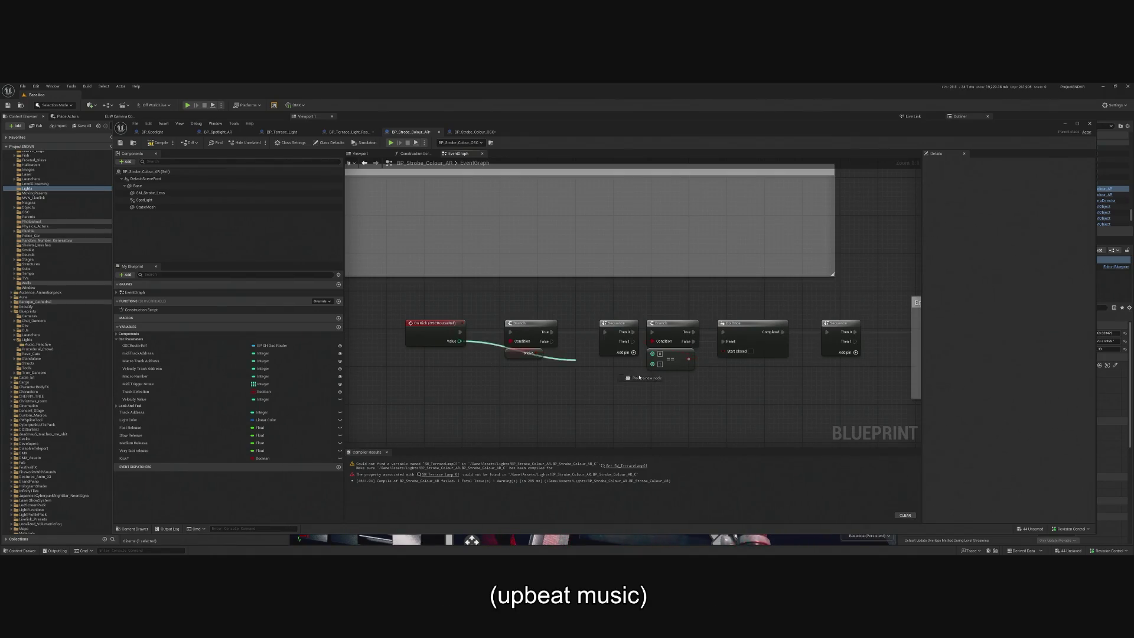
- Feed Kick? into the == node, delete the Sequence node, and chain Branch True onward to Play from Start
drag(622, 373, 656, 363)
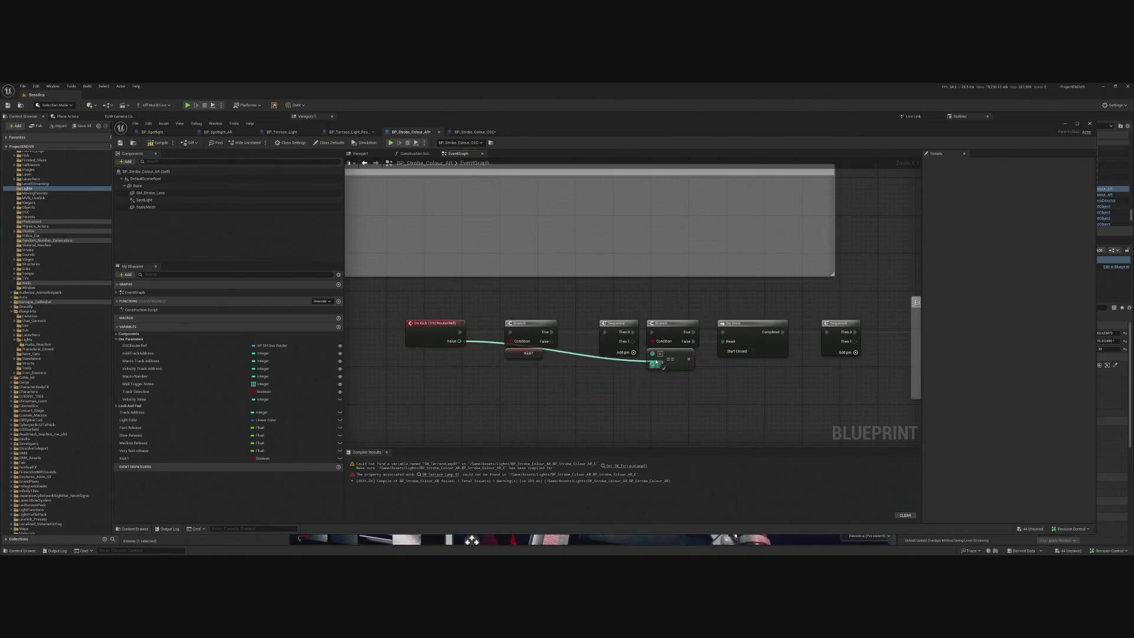
right_click(613, 338)
click(621, 340)
mouse_move(548, 332)
mouse_down()
mouse_move(673, 336)
mouse_move(653, 332)
mouse_up()
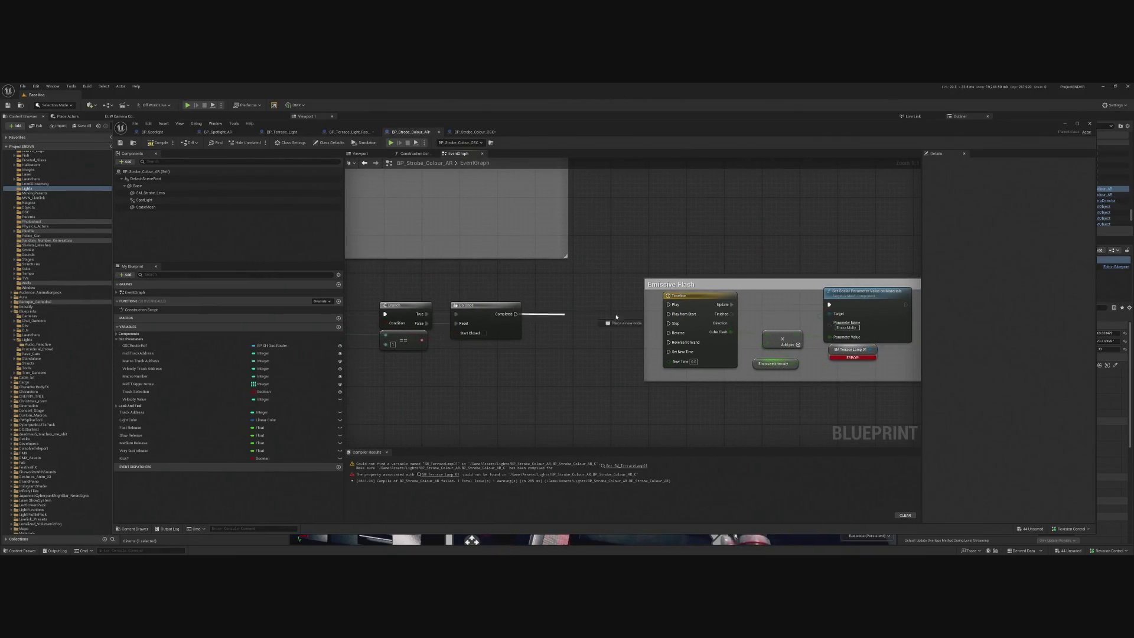
drag(670, 314, 669, 314)
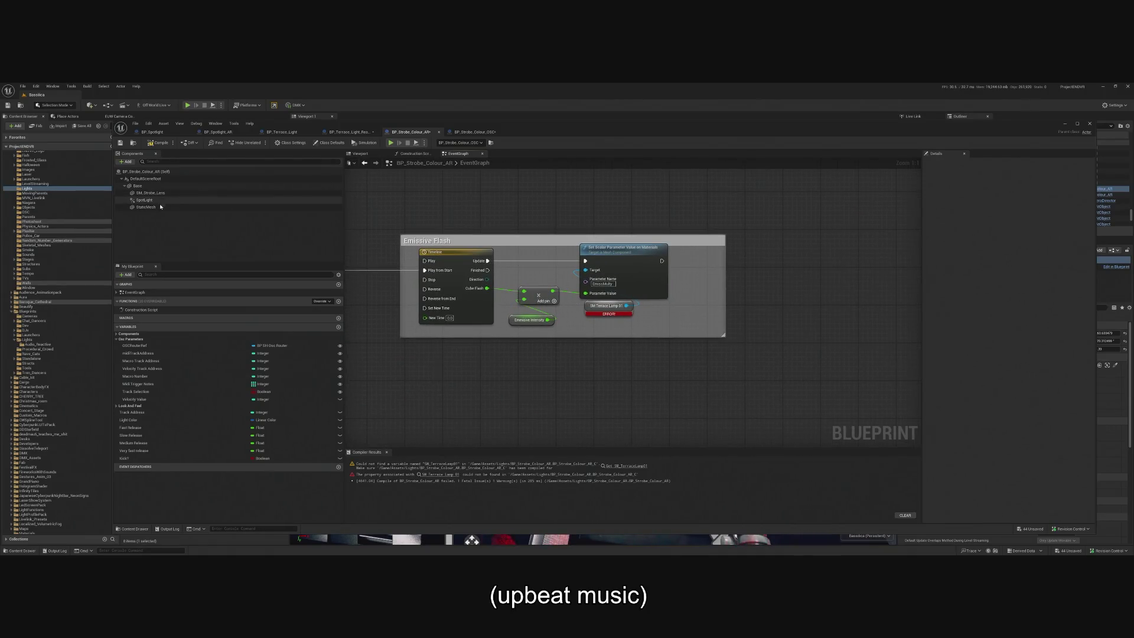
- Add the SpotLight reference and a Set Intensity node, arranging them beside the timeline
mouse_move(503, 319)
mouse_down()
mouse_move(594, 339)
mouse_move(585, 331)
mouse_move(651, 335)
mouse_up()
text(set )
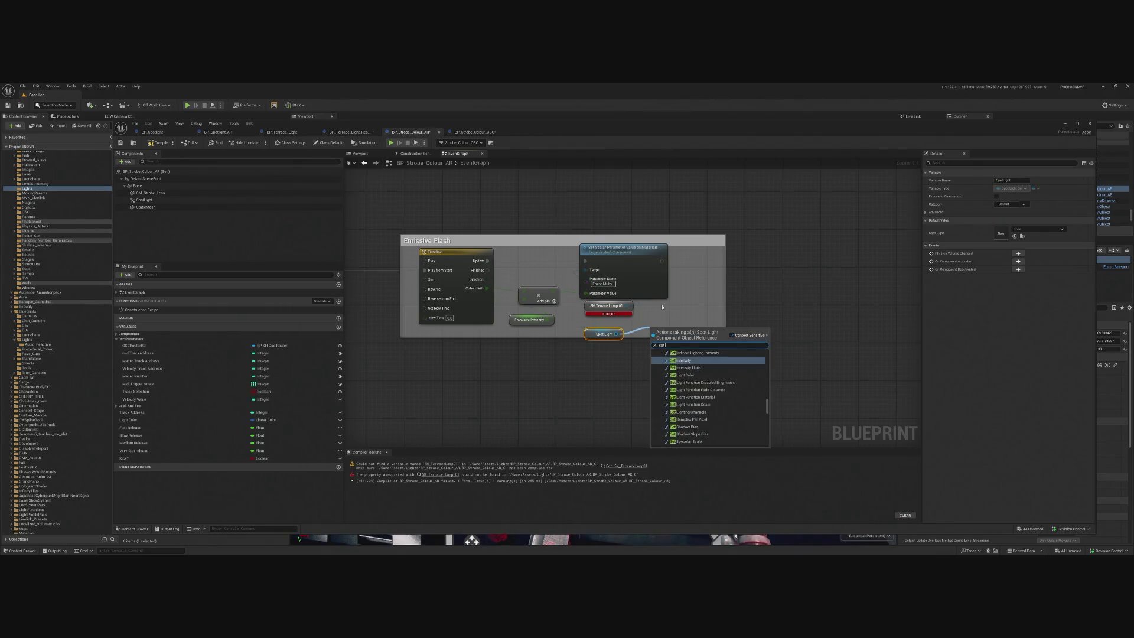
text(light)
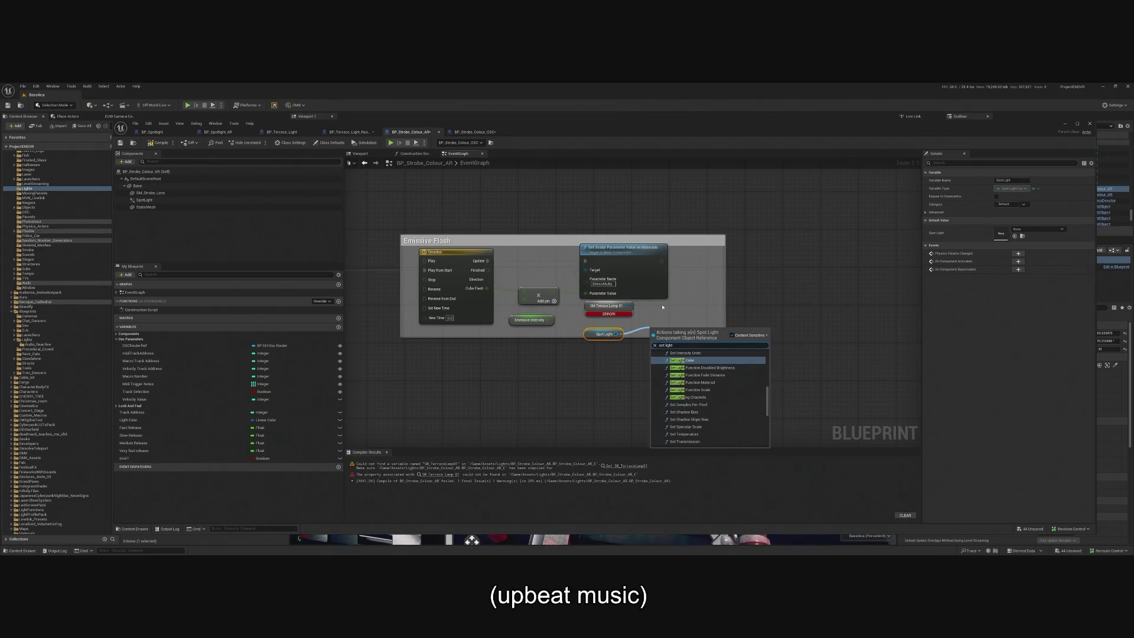
text( int)
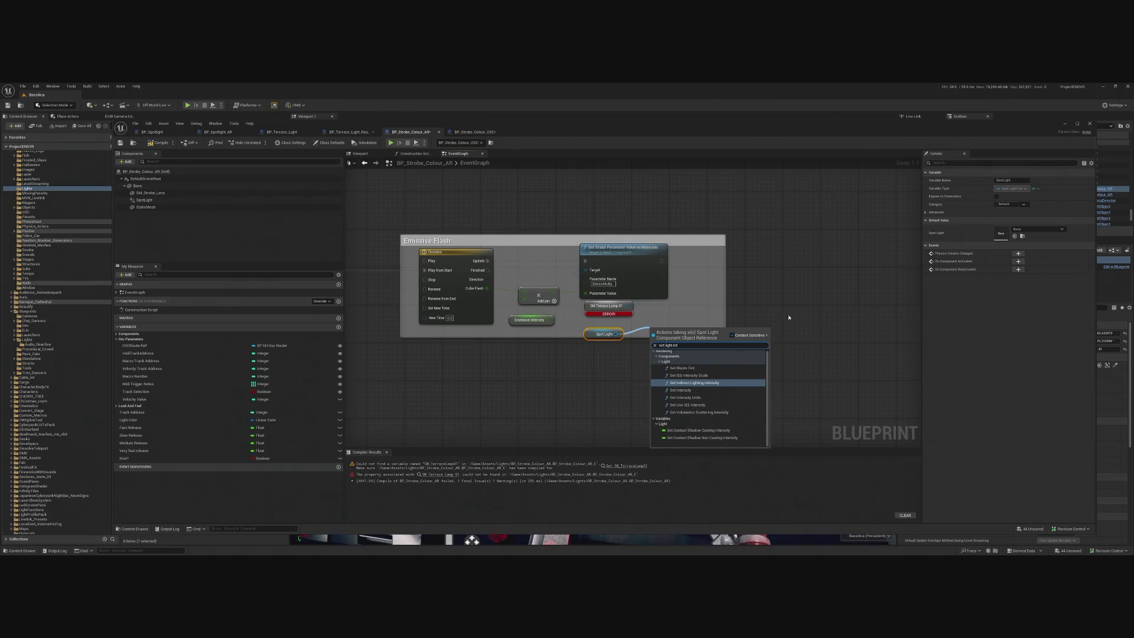
click(697, 390)
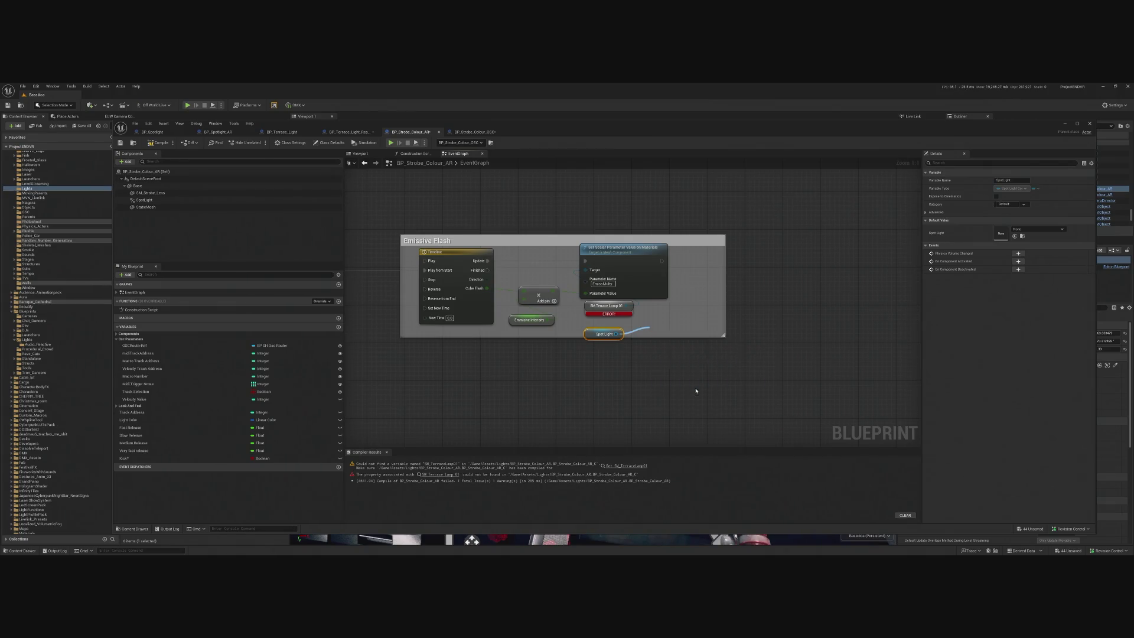
drag(667, 329, 686, 304)
drag(625, 254, 629, 174)
drag(603, 305, 604, 230)
mouse_move(697, 329)
mouse_down()
mouse_move(642, 274)
mouse_move(619, 275)
mouse_up()
- Wire the timeline Update and the Add result into Set Intensity, then compile the Blueprint
drag(488, 261, 594, 266)
click(530, 320)
drag(488, 260, 617, 256)
click(617, 263)
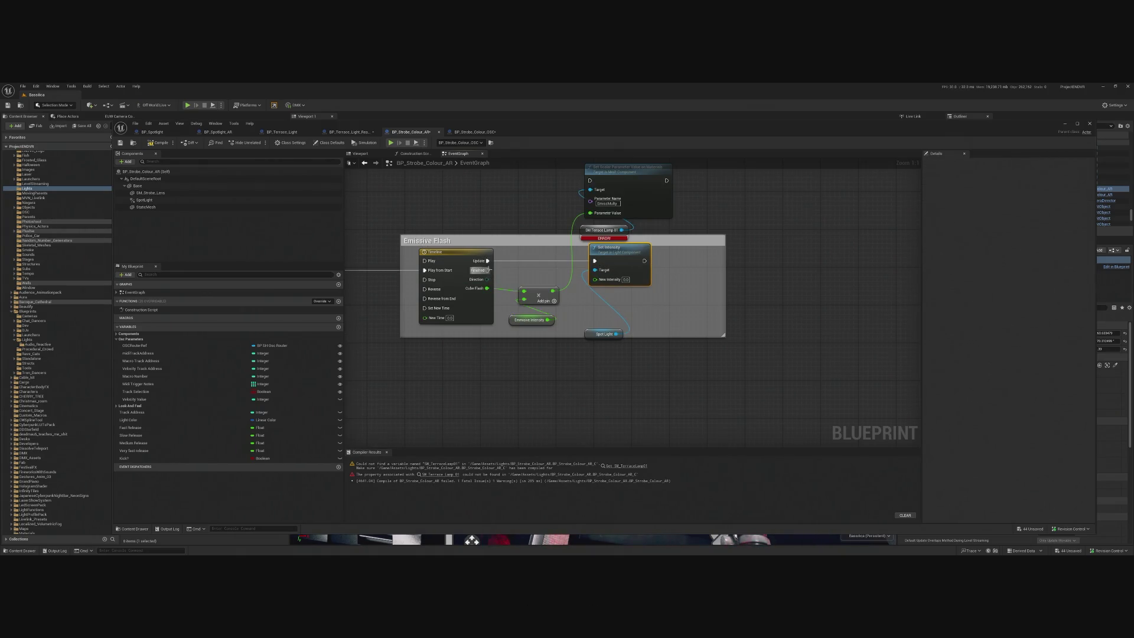
click(548, 292)
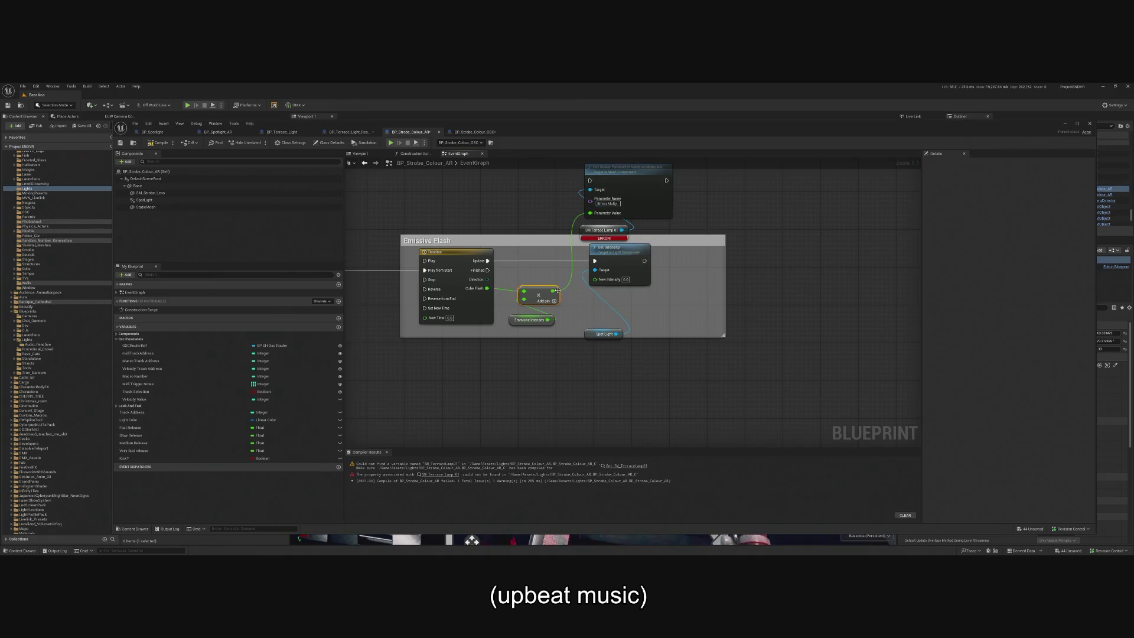
drag(595, 281, 595, 279)
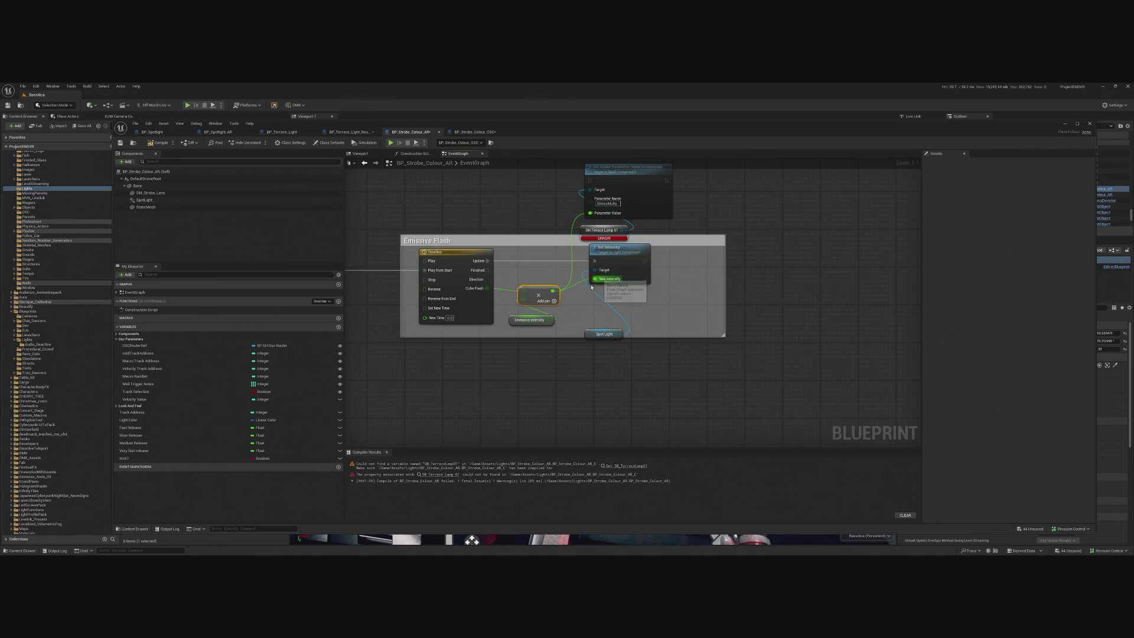
click(518, 321)
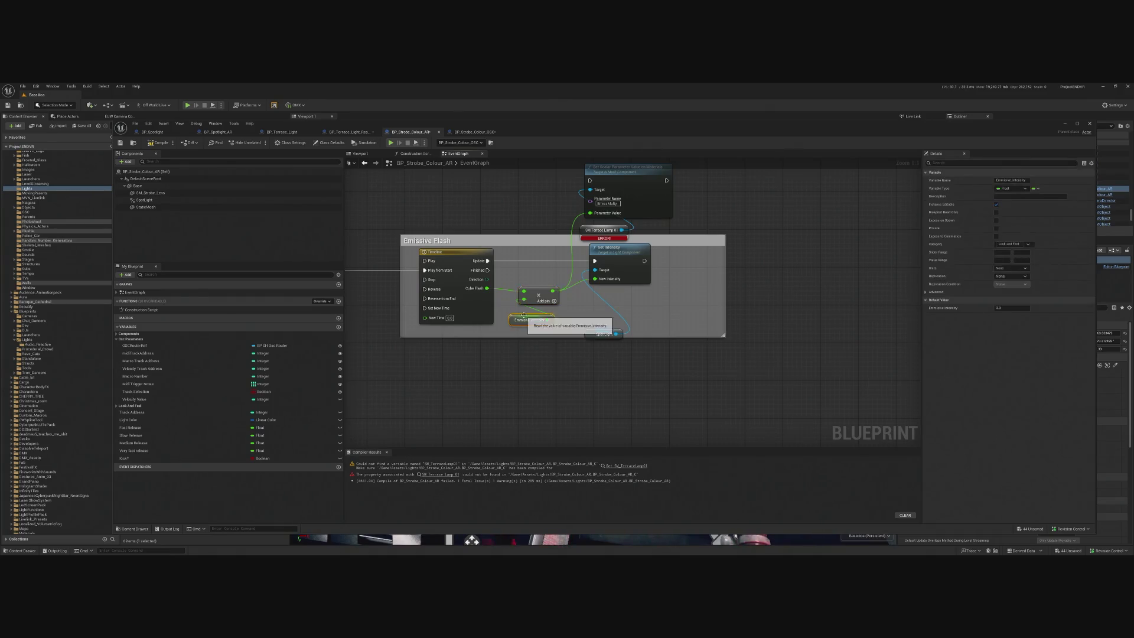
click(158, 143)
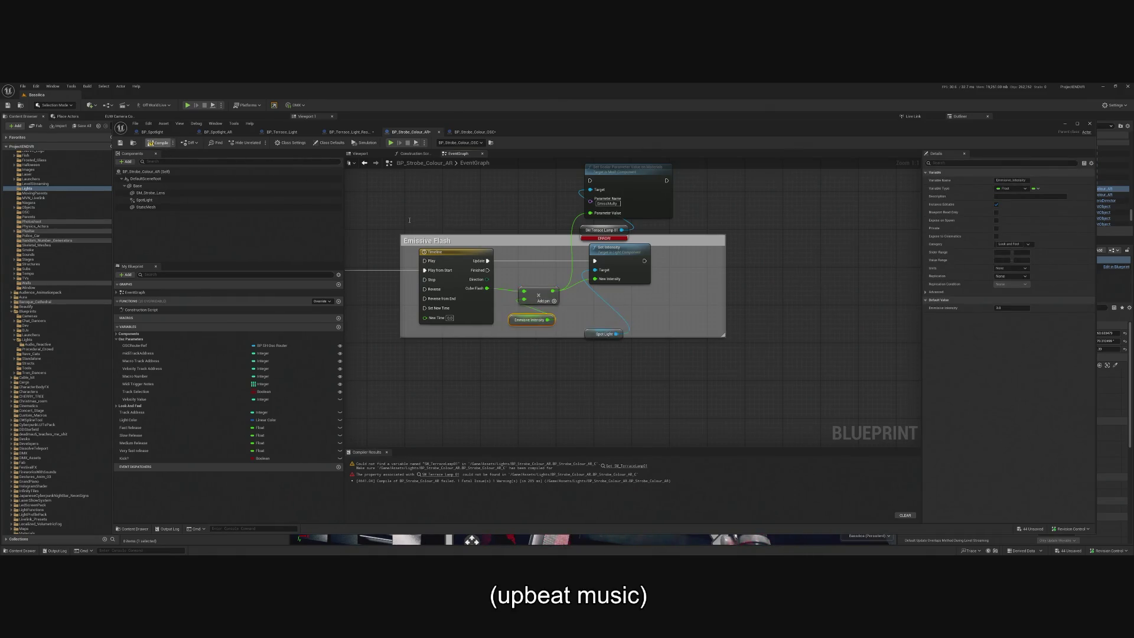
drag(588, 329, 600, 302)
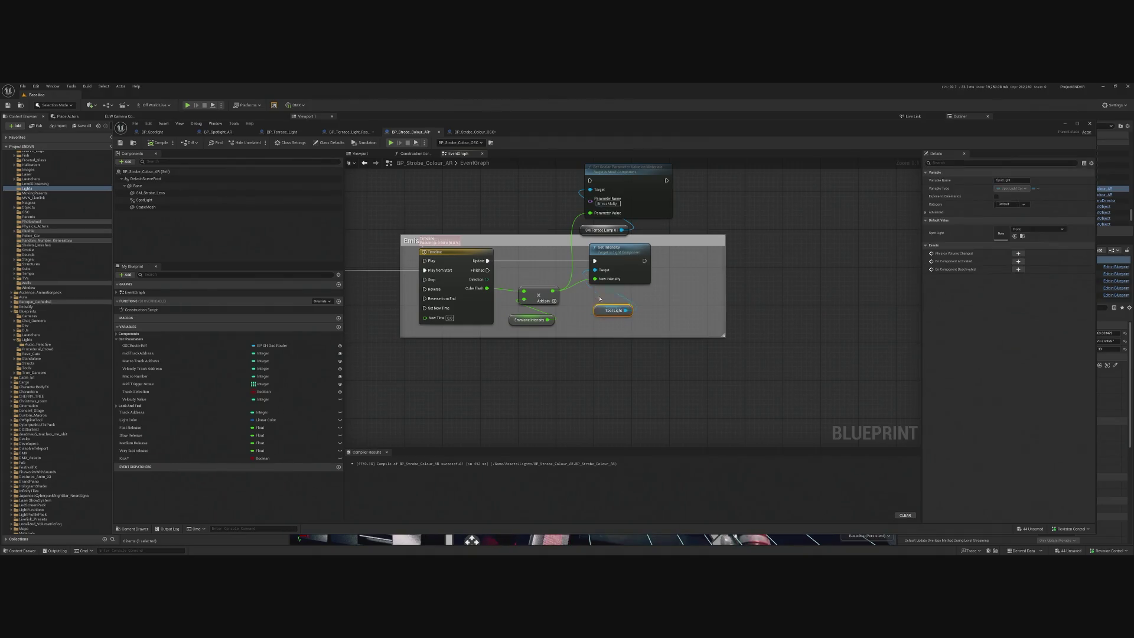
scroll(597, 308, down, 4)
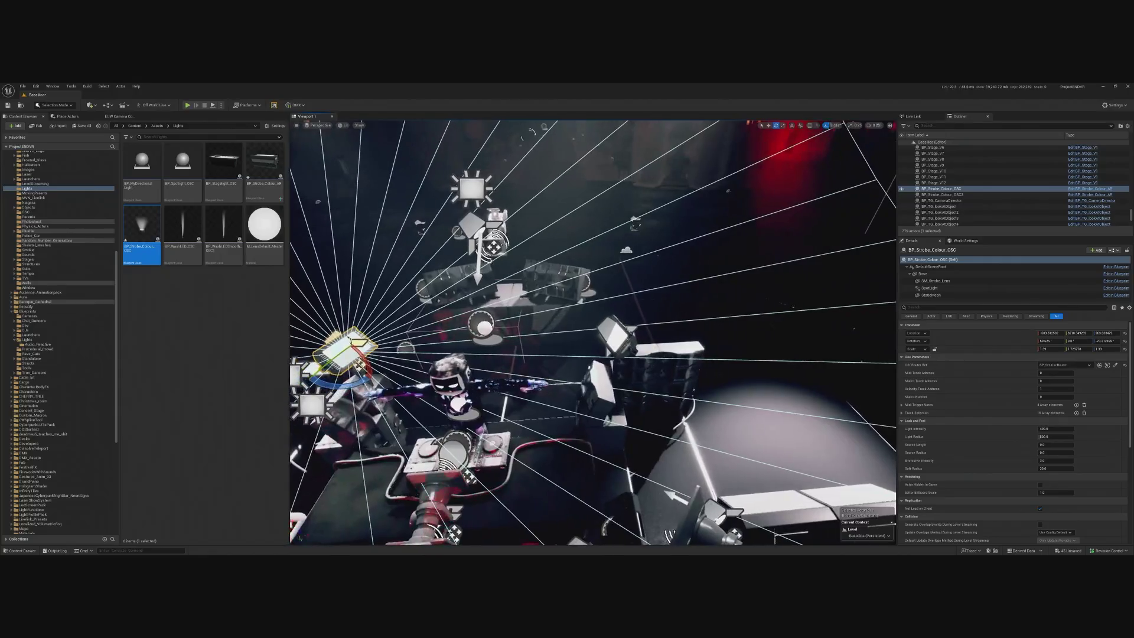
- Assign BP_SH_OscRouter as the strobe's OSCRouter Ref and play-test the level
click(1073, 366)
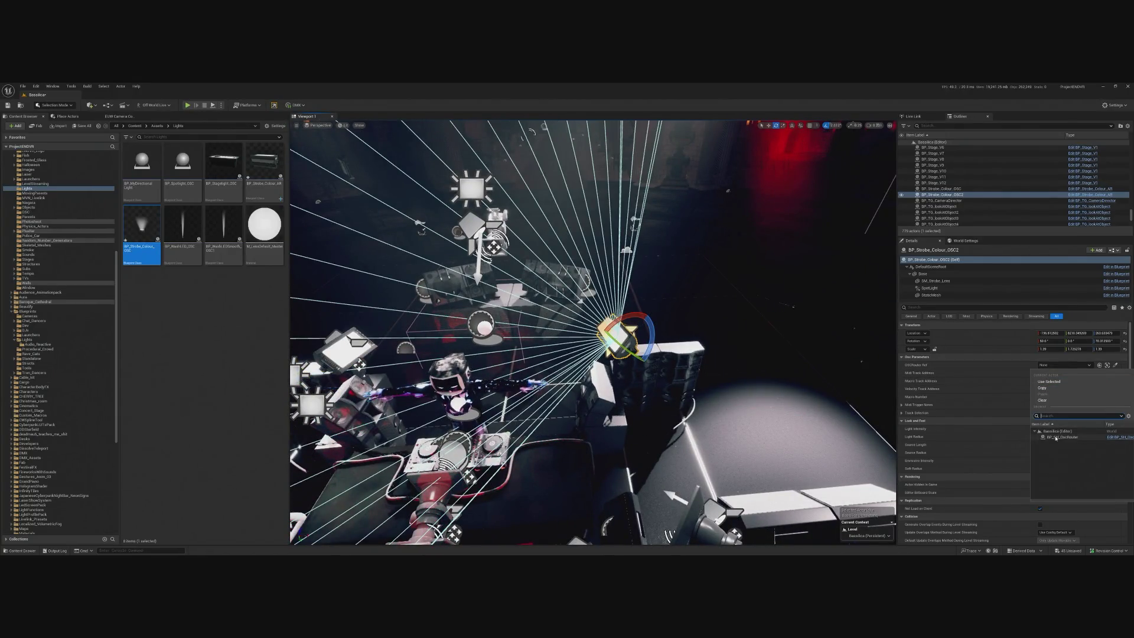
click(1056, 437)
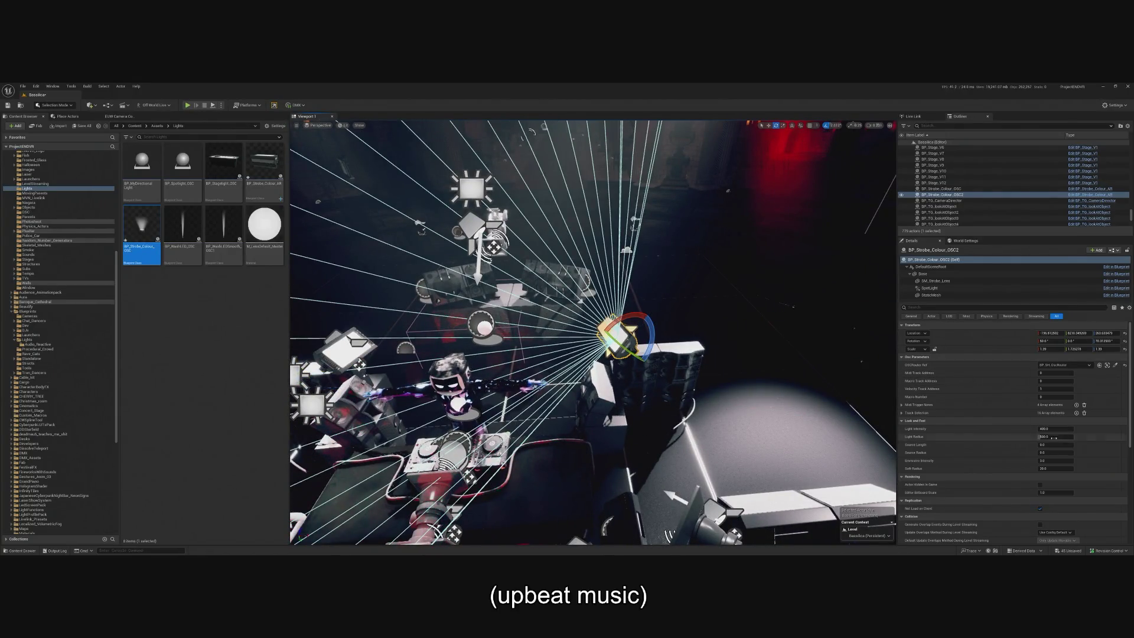
click(187, 105)
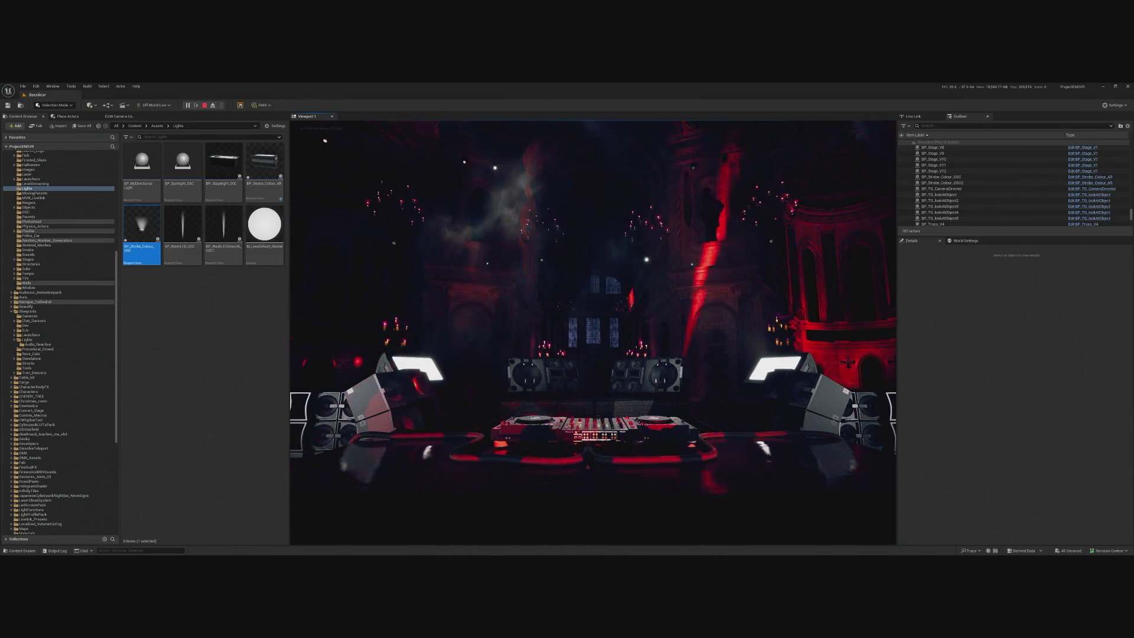
key(Escape)
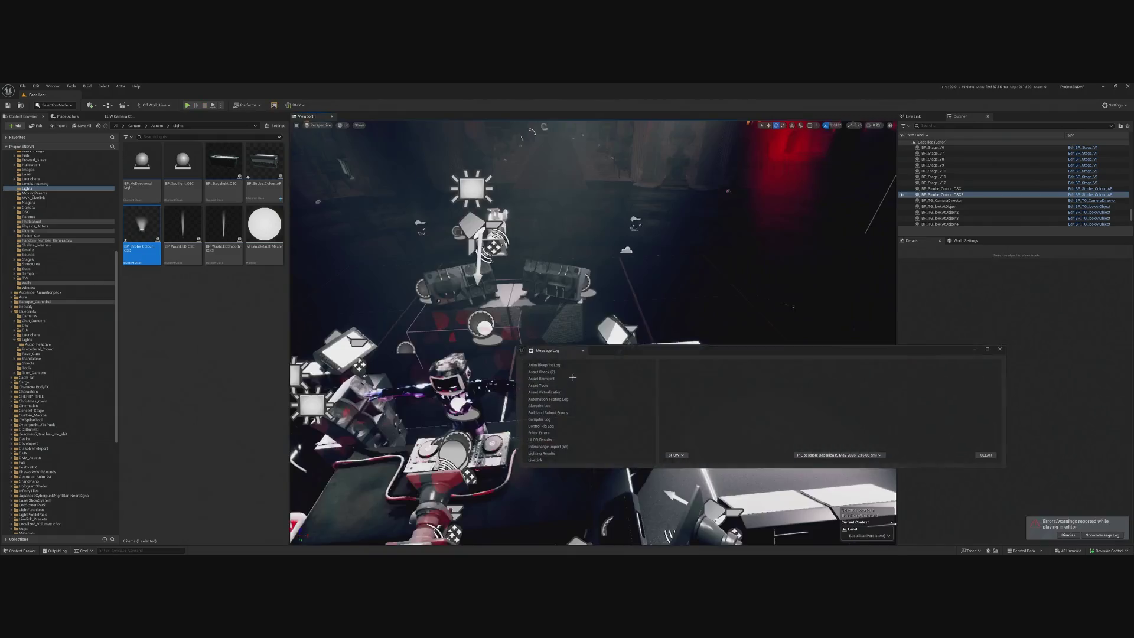
click(1001, 349)
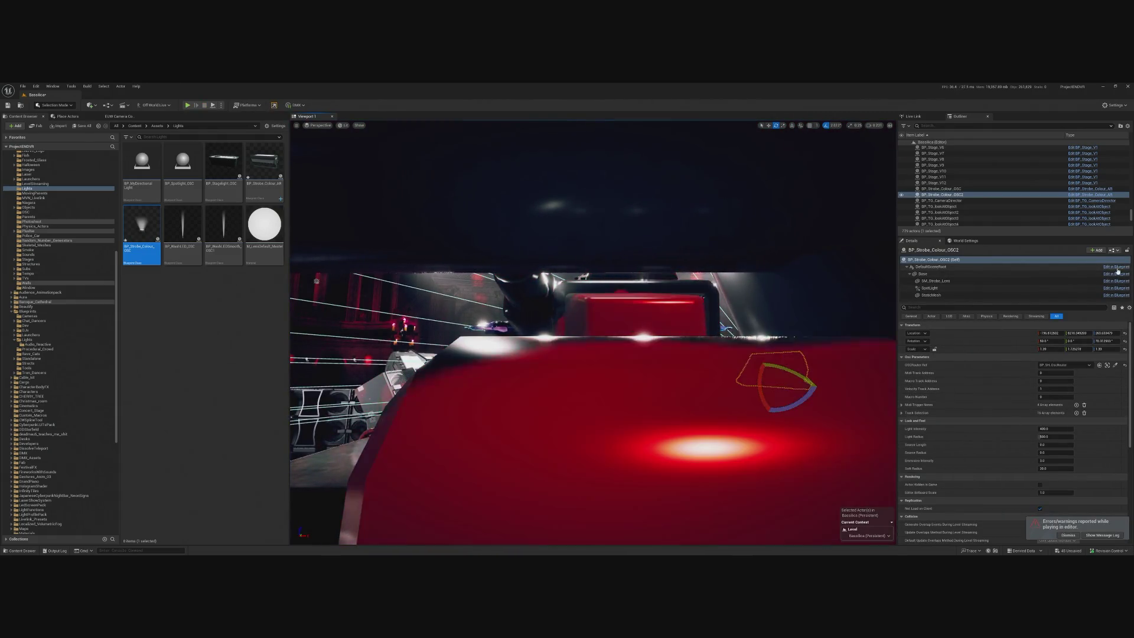
click(929, 288)
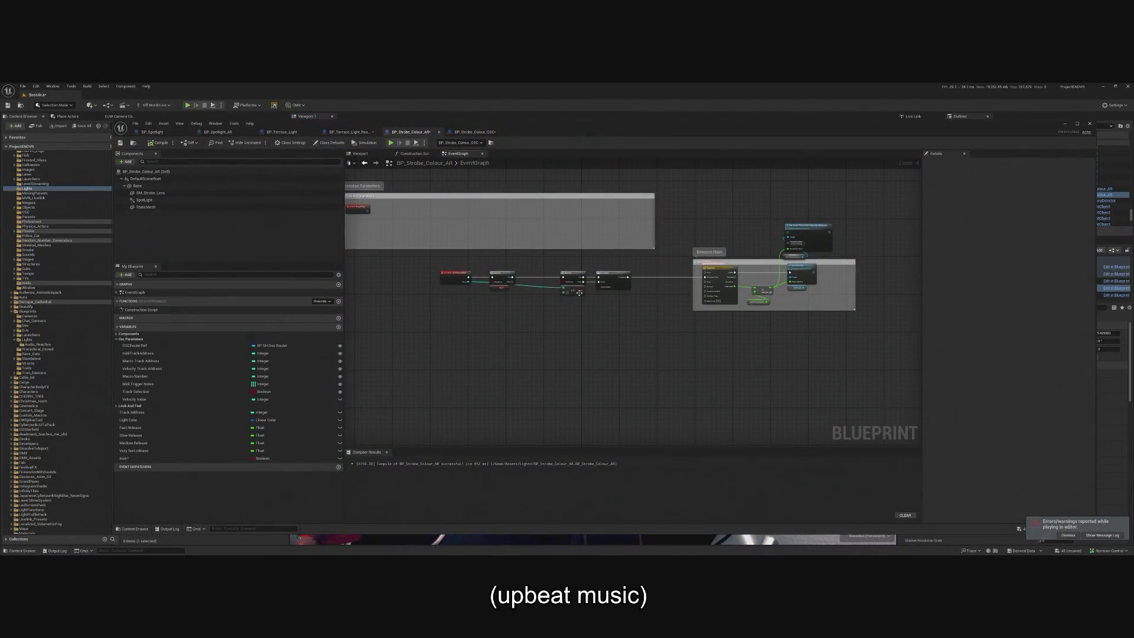
- Select the first key in the timeline curve, compile BP_Strobe_Colour_AR and return to the EventGraph
drag(464, 293, 535, 293)
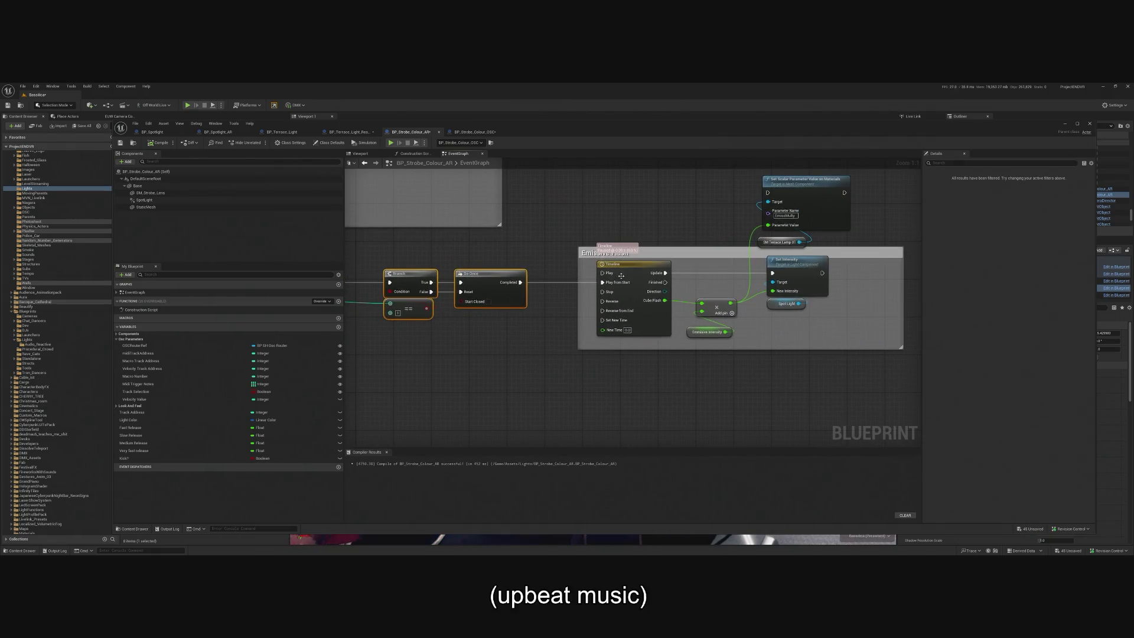
double_click(626, 274)
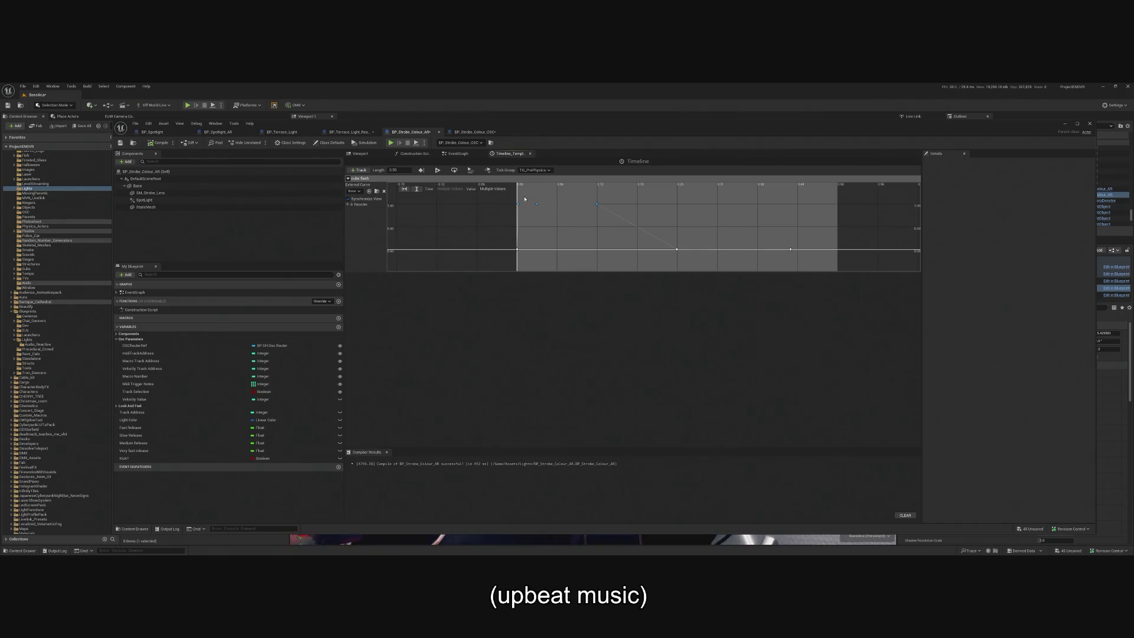
click(518, 204)
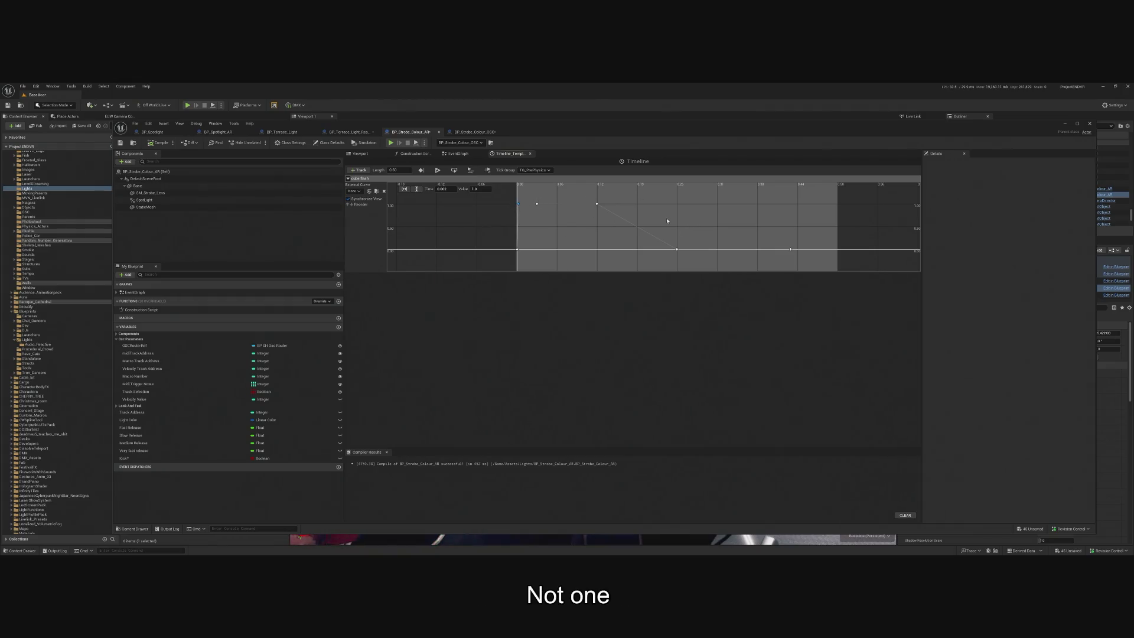
click(156, 142)
click(458, 153)
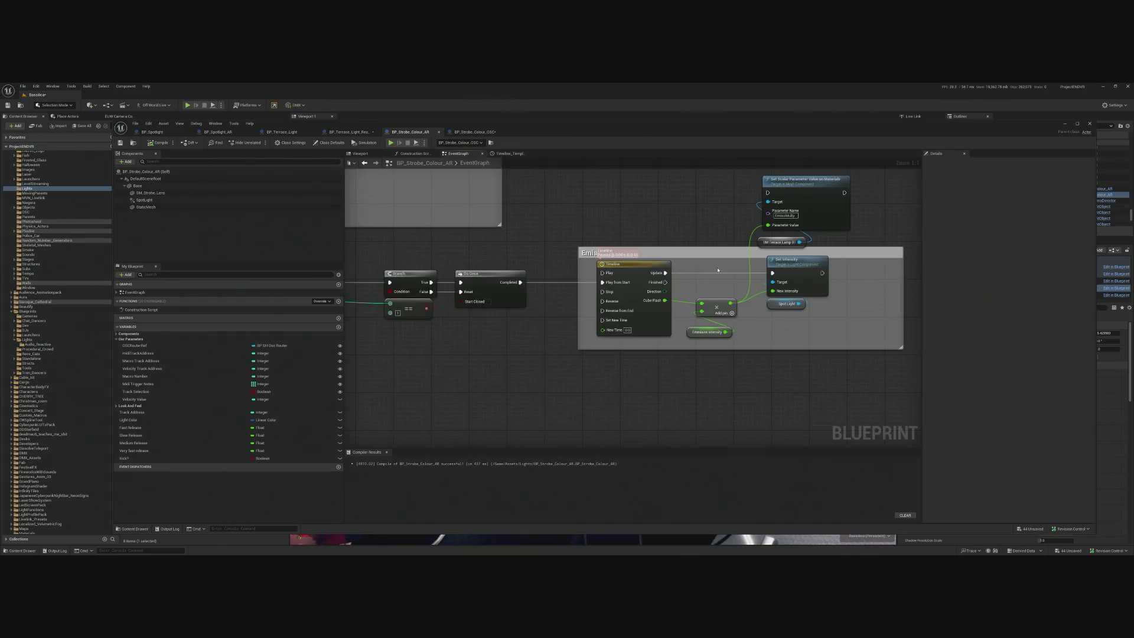
click(625, 340)
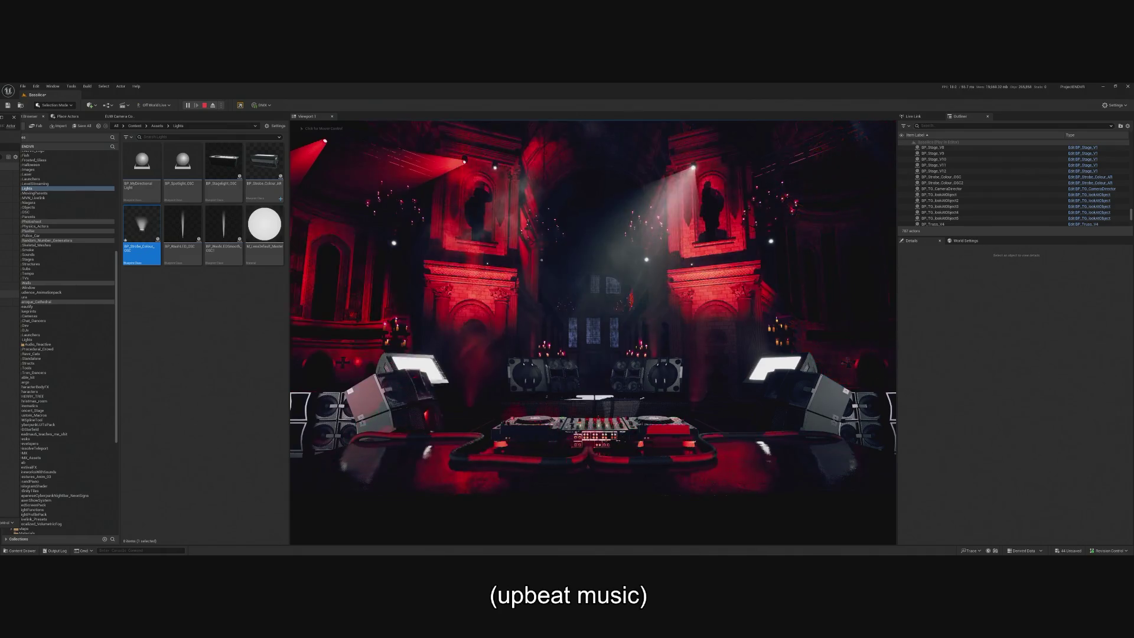
- Enable Kick? on both BP_Strobe_Colour_OSC and BP_Strobe_Colour_OSC2, then play-test the level
key(Escape)
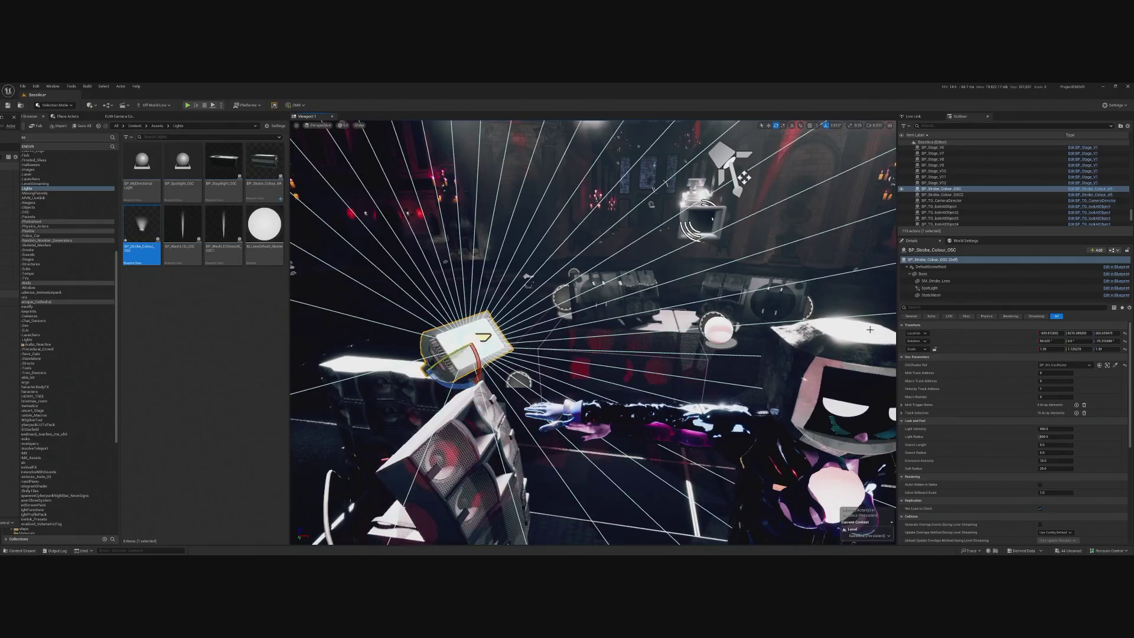
ctrl+click(809, 355)
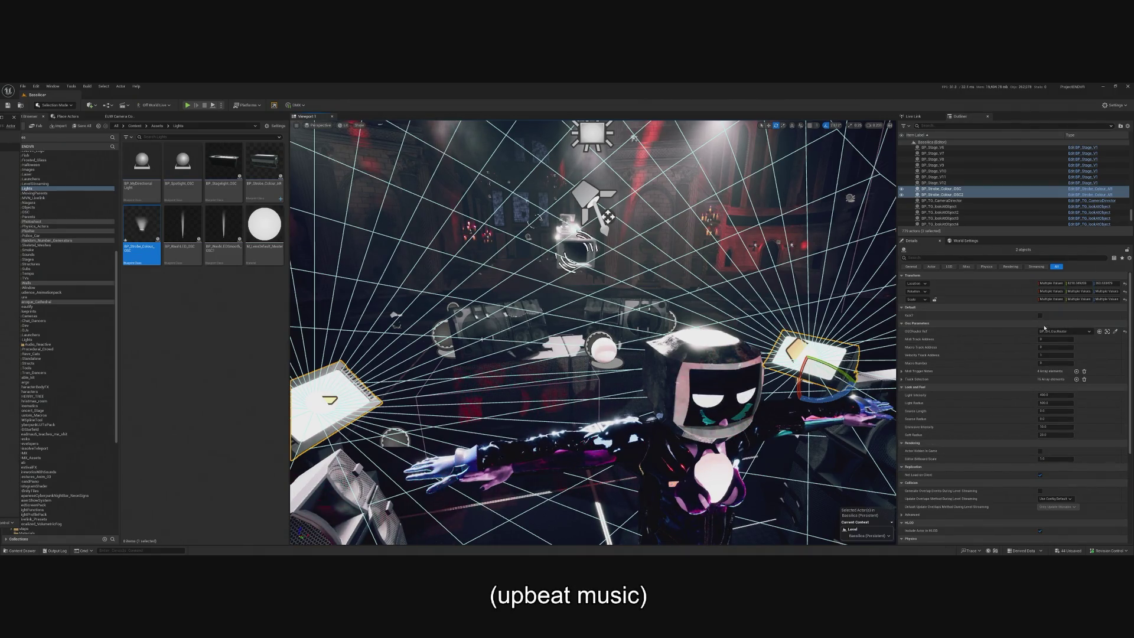
click(1040, 316)
click(188, 105)
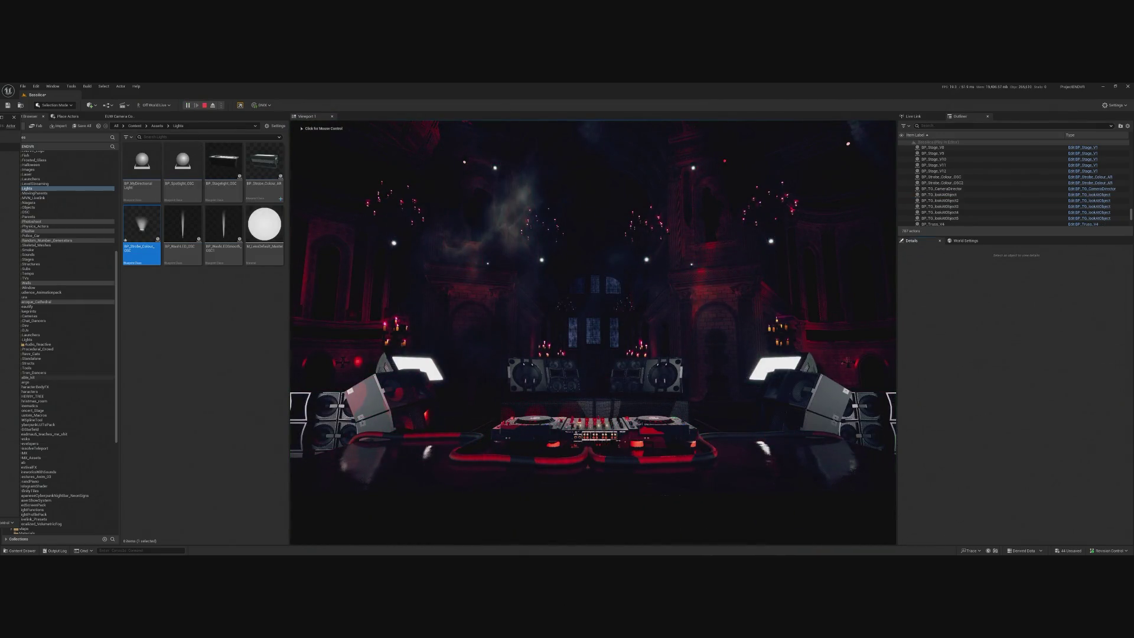
click(592, 330)
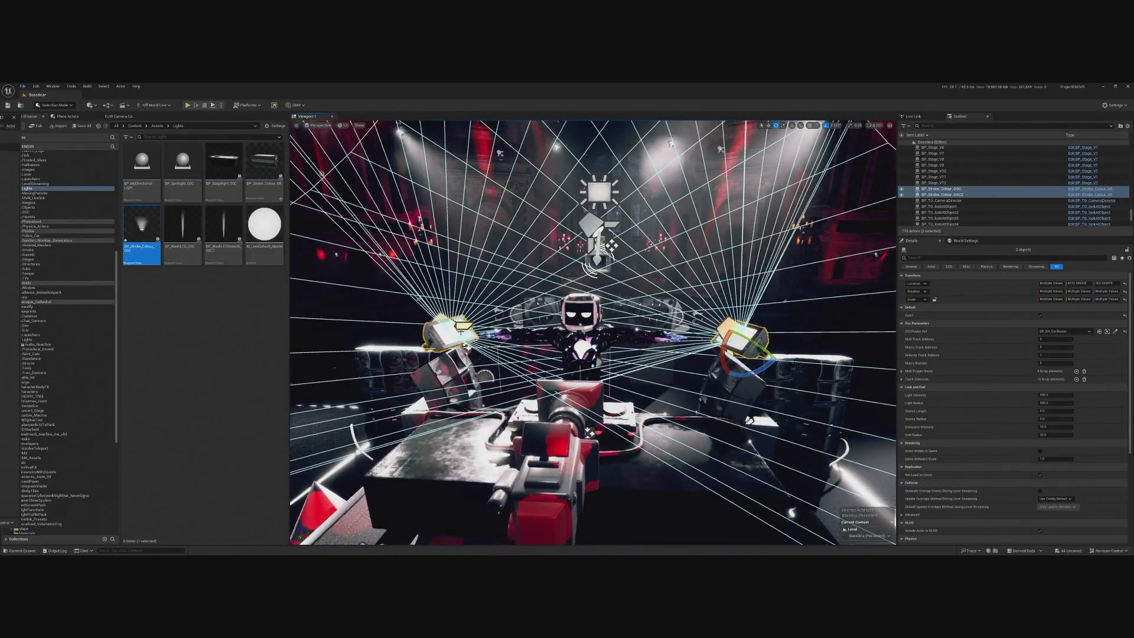
- Select the left strobe's SM_Strobe_Lens component and open its MAT_Glass material
click(463, 326)
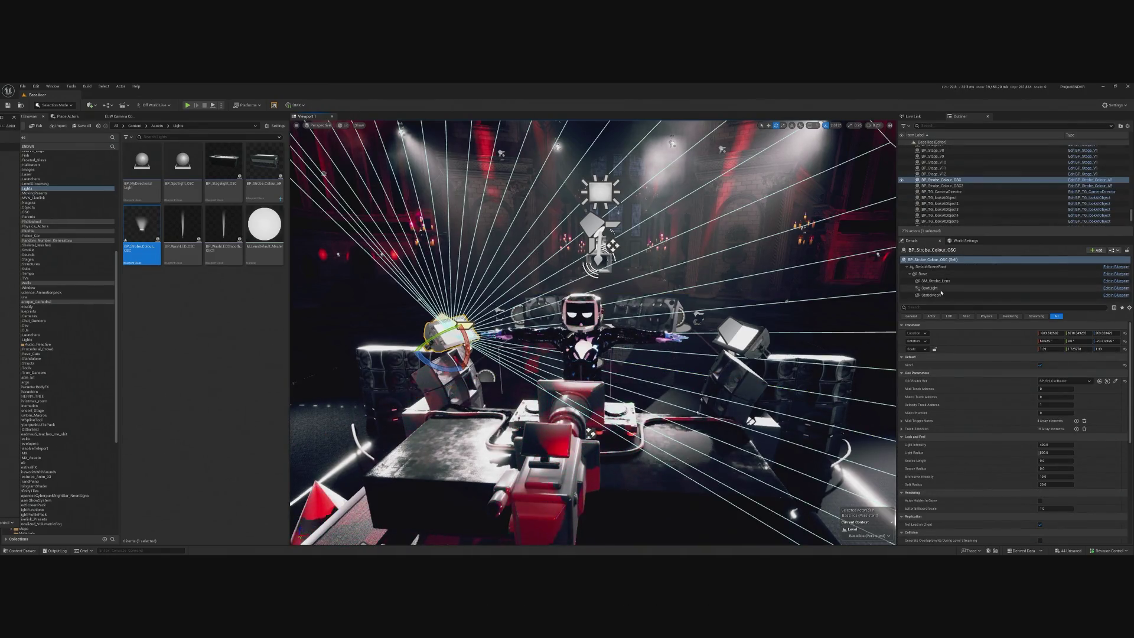
click(940, 295)
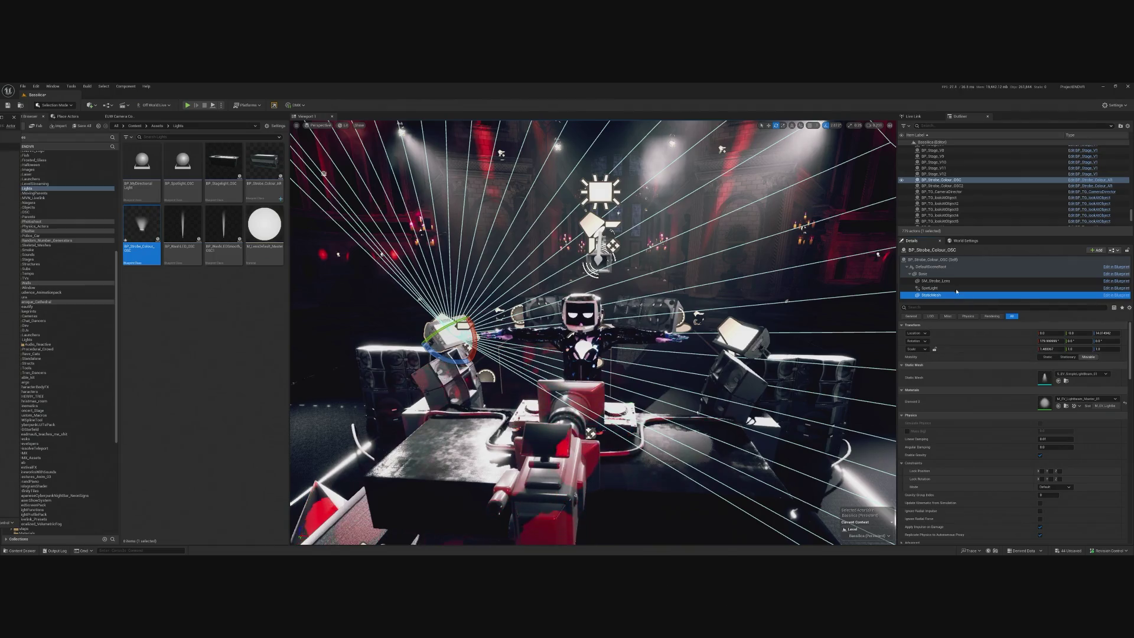
click(950, 283)
click(1045, 404)
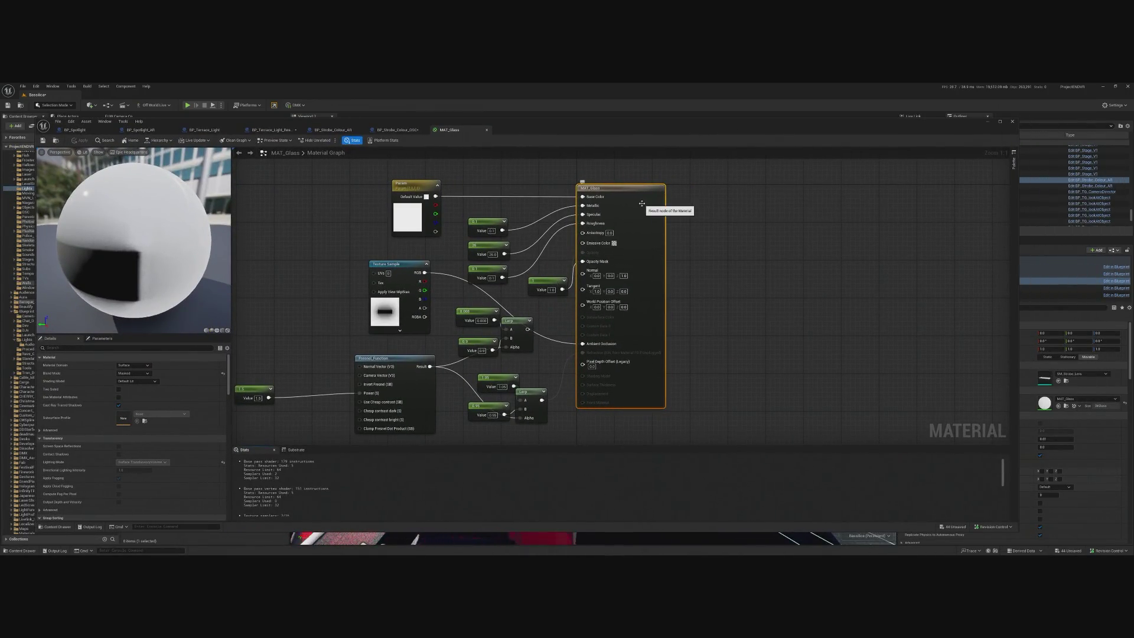
- Pan the MAT_Glass graph, inspect the preview sphere, and shift the output node right
drag(437, 288, 487, 291)
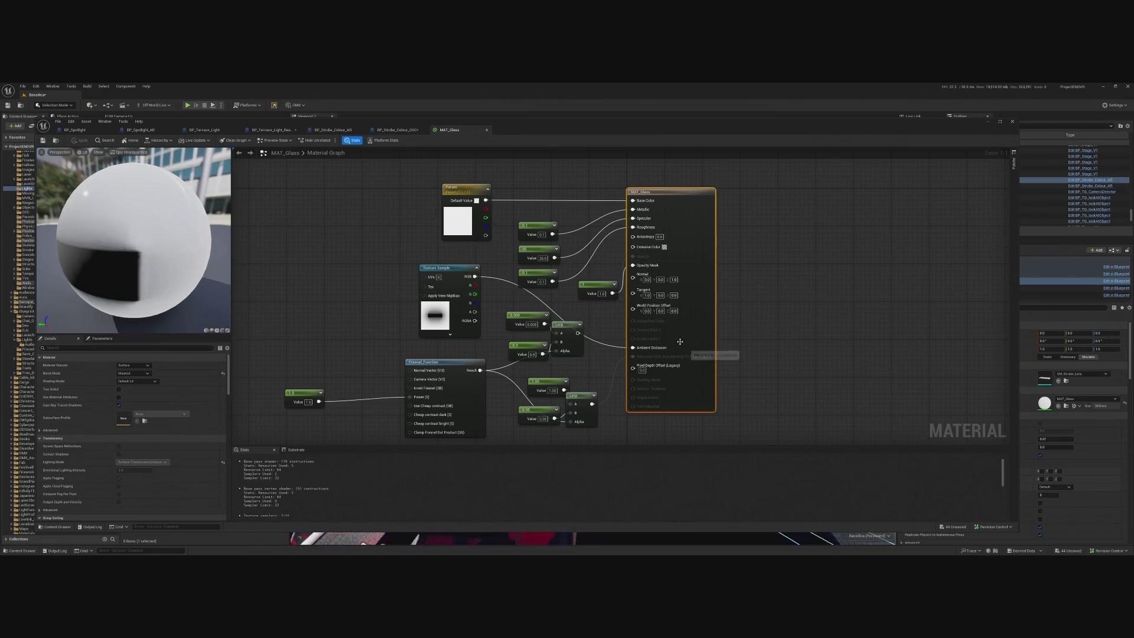
mouse_move(98, 273)
mouse_down()
mouse_move(99, 260)
mouse_move(98, 274)
mouse_up()
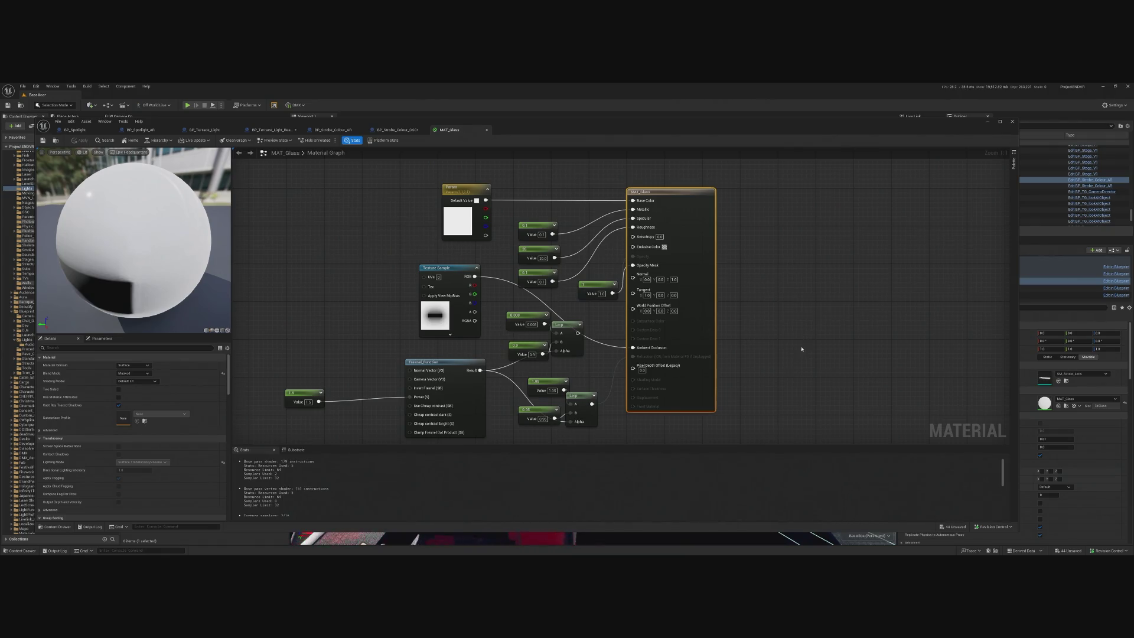
drag(775, 345, 797, 355)
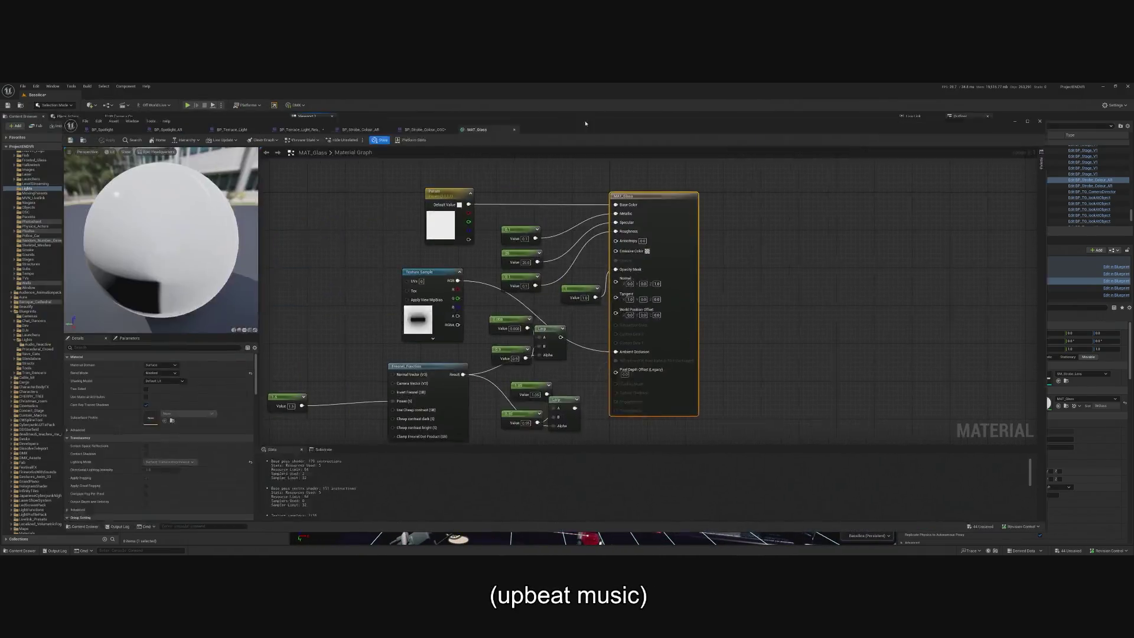
drag(665, 204, 760, 204)
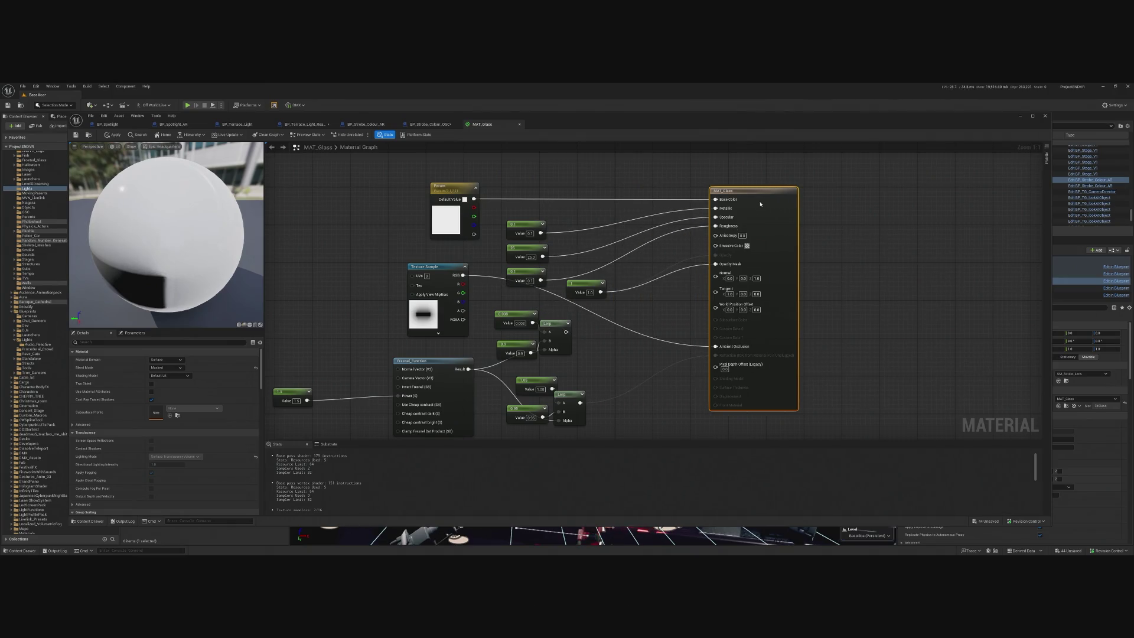
- Add a Constant node to the MAT_Glass graph
right_click(623, 266)
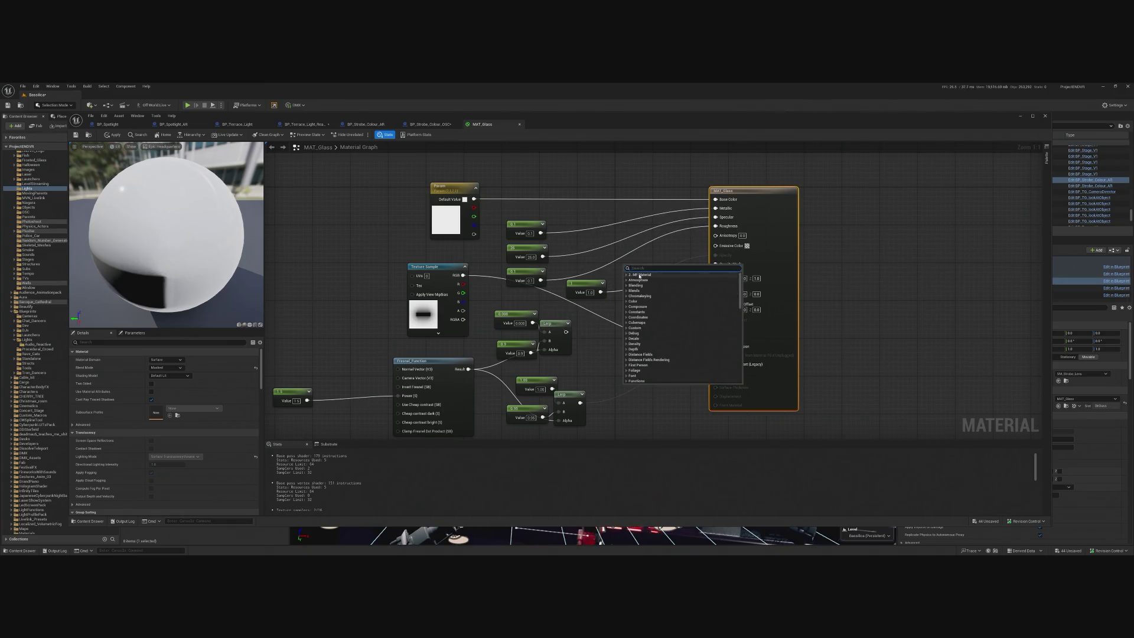
text(constant)
key(Return)
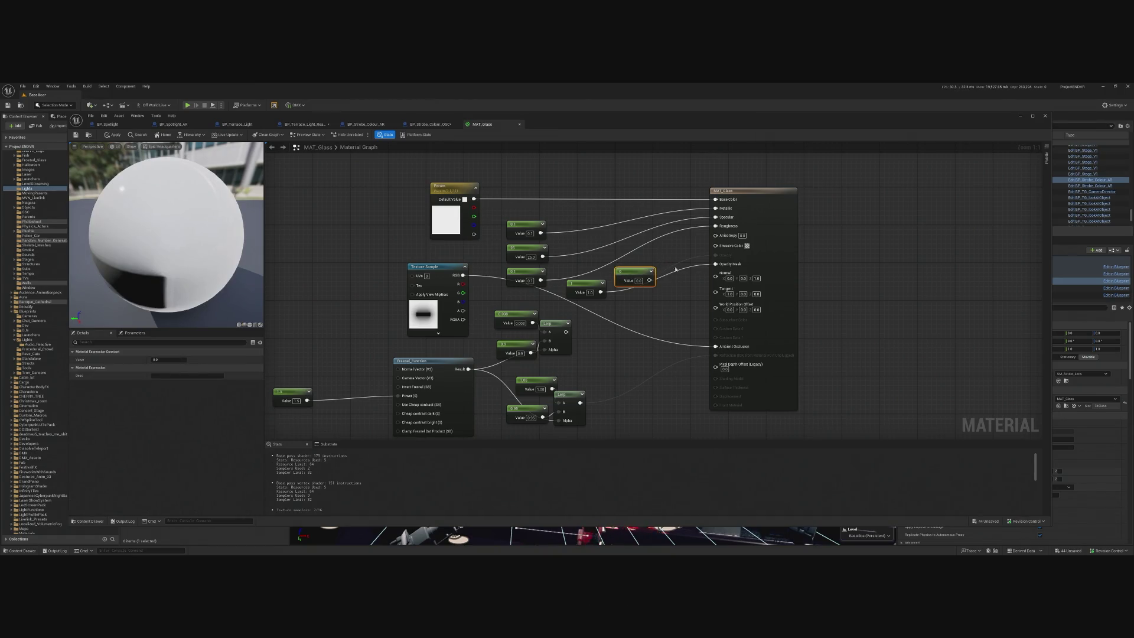
click(748, 246)
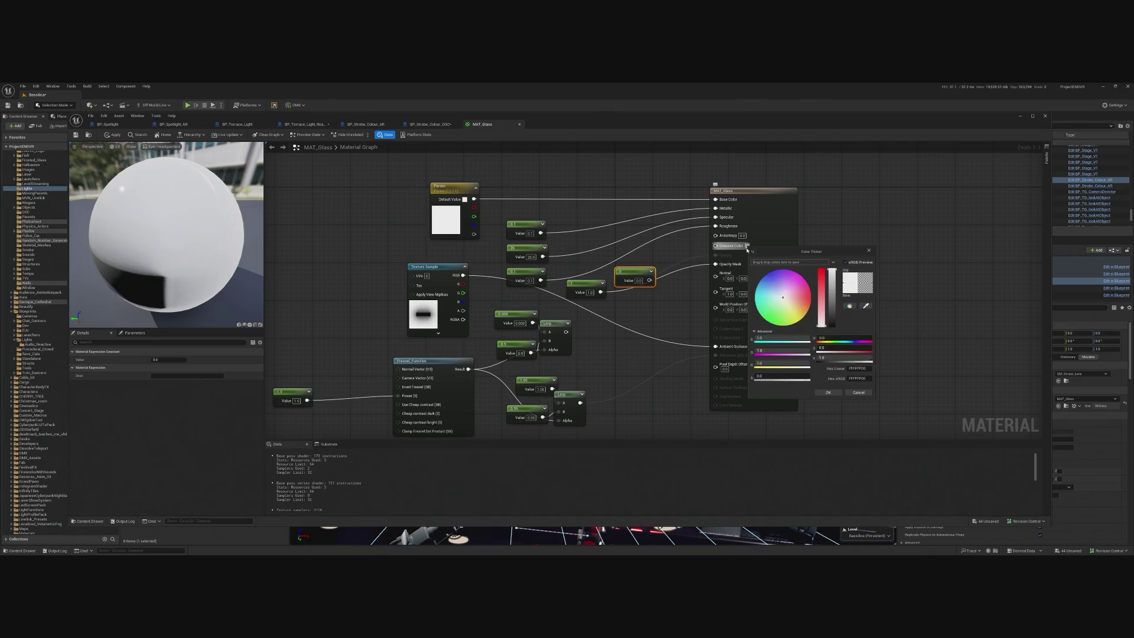
click(858, 394)
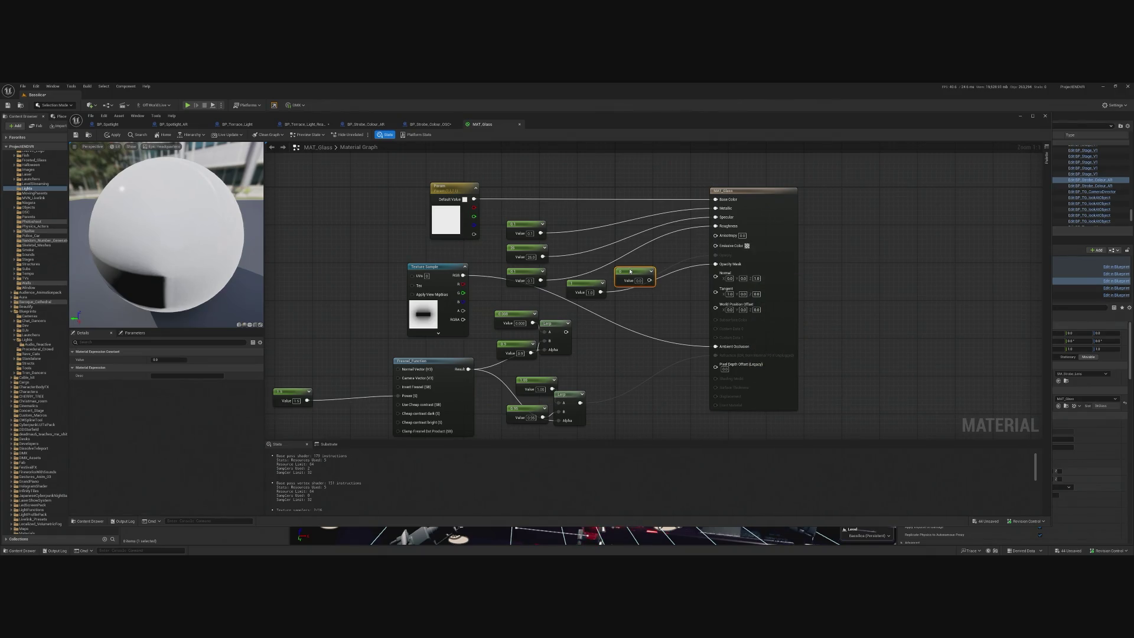
- Convert the Constant to an Emissive Brightness parameter wired into Emissive Color, and apply
right_click(630, 271)
click(669, 289)
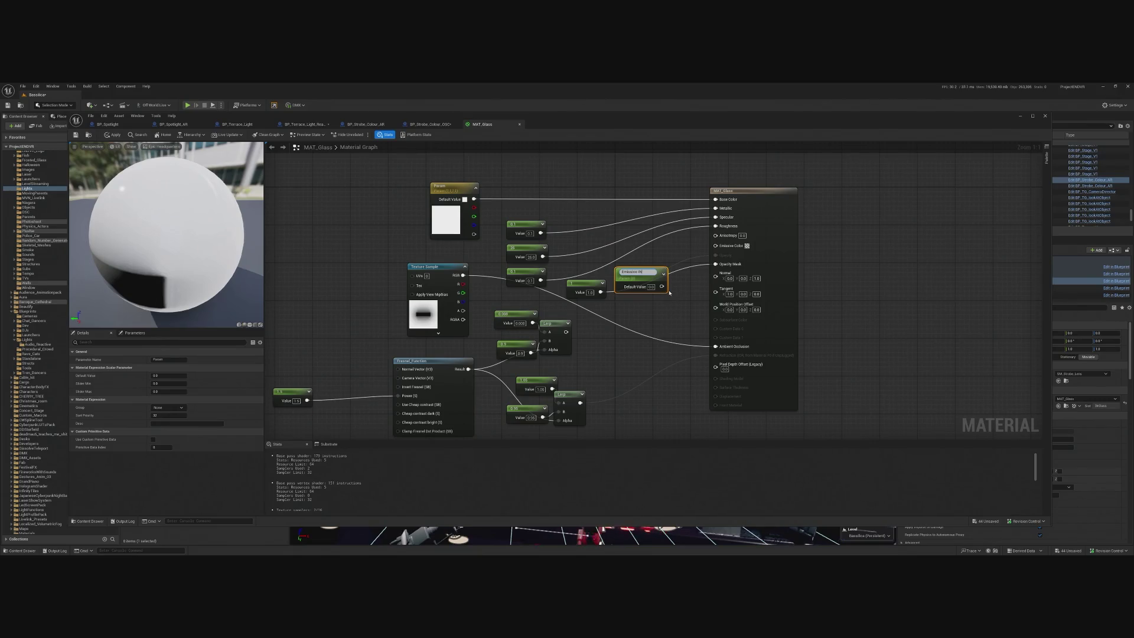
key(Return)
drag(660, 285, 716, 245)
drag(655, 277, 651, 248)
click(108, 134)
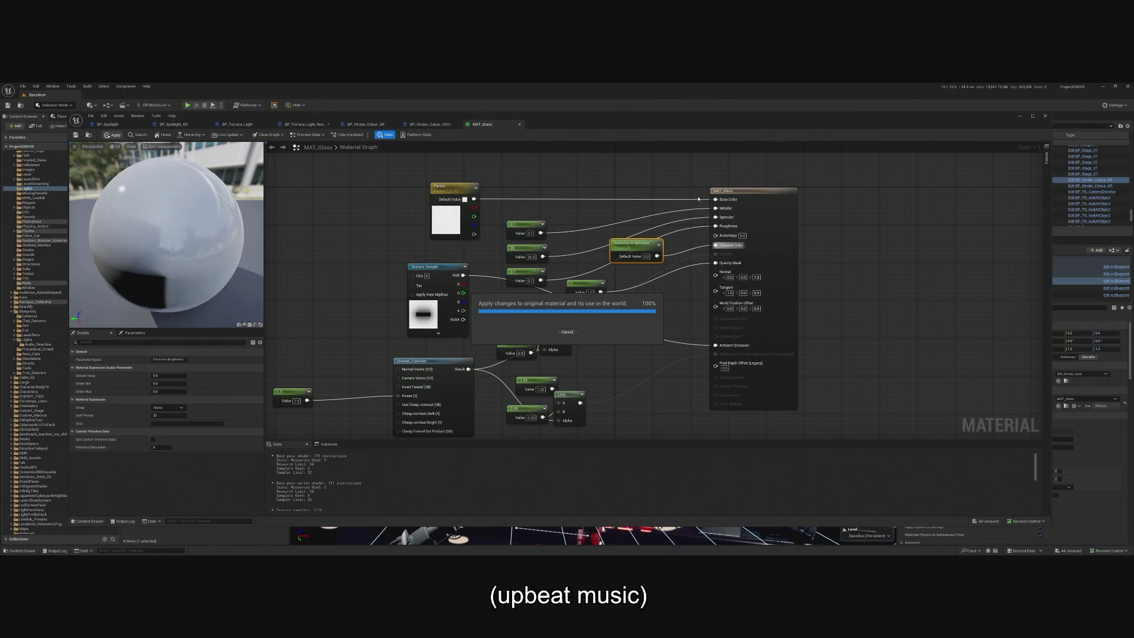
drag(912, 124, 329, 125)
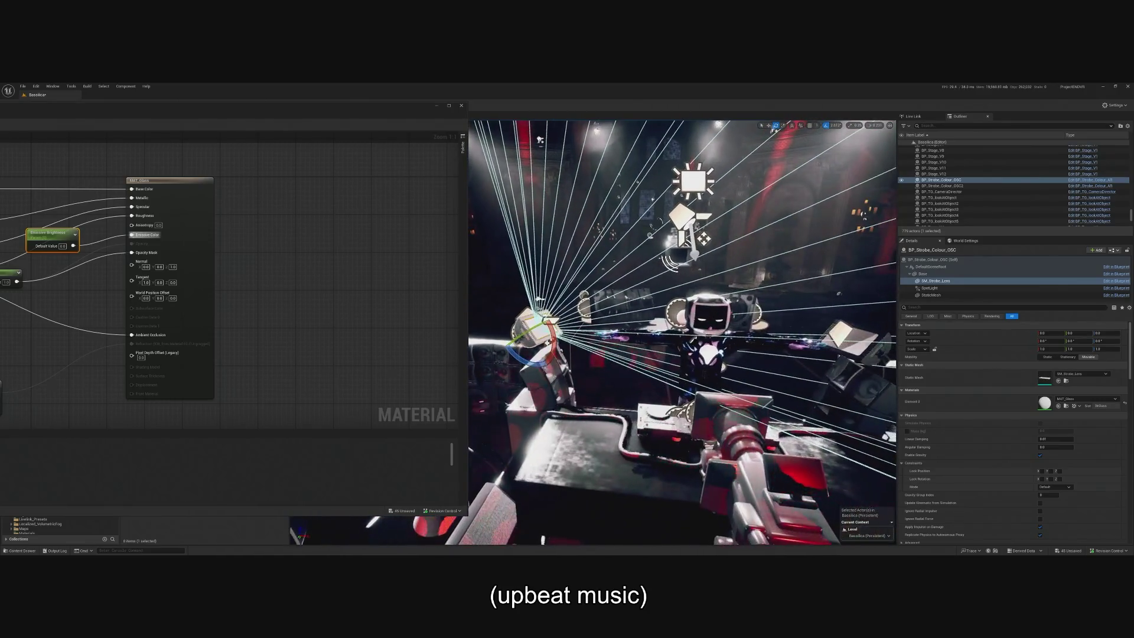
- Restore the material editor window and keep the blend mode set to Masked
drag(264, 115, 856, 126)
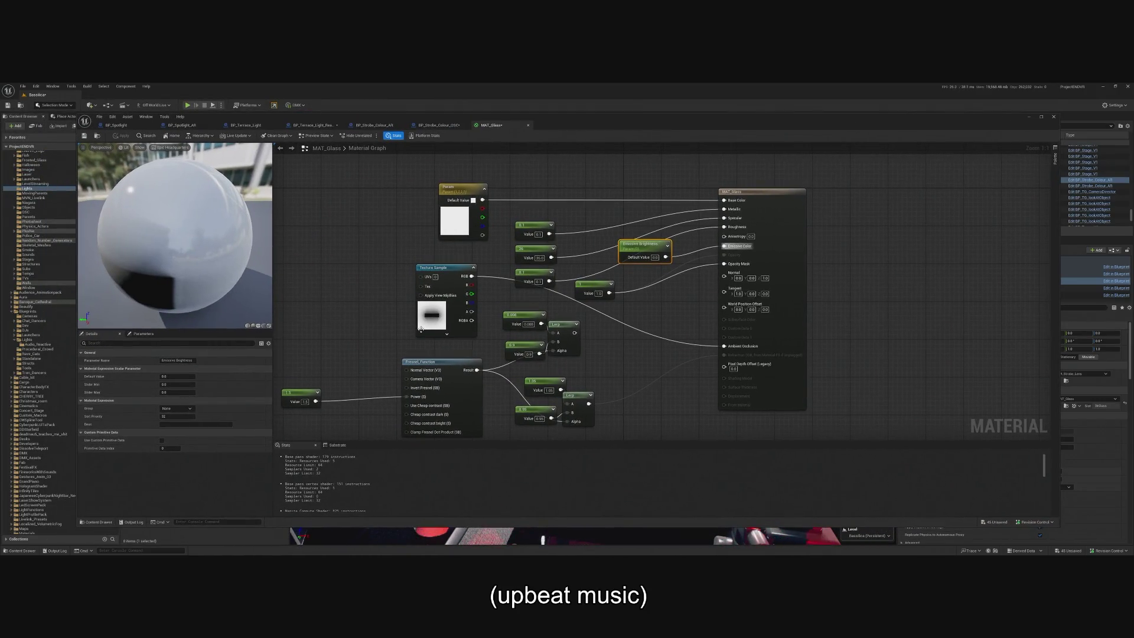
right_click(353, 308)
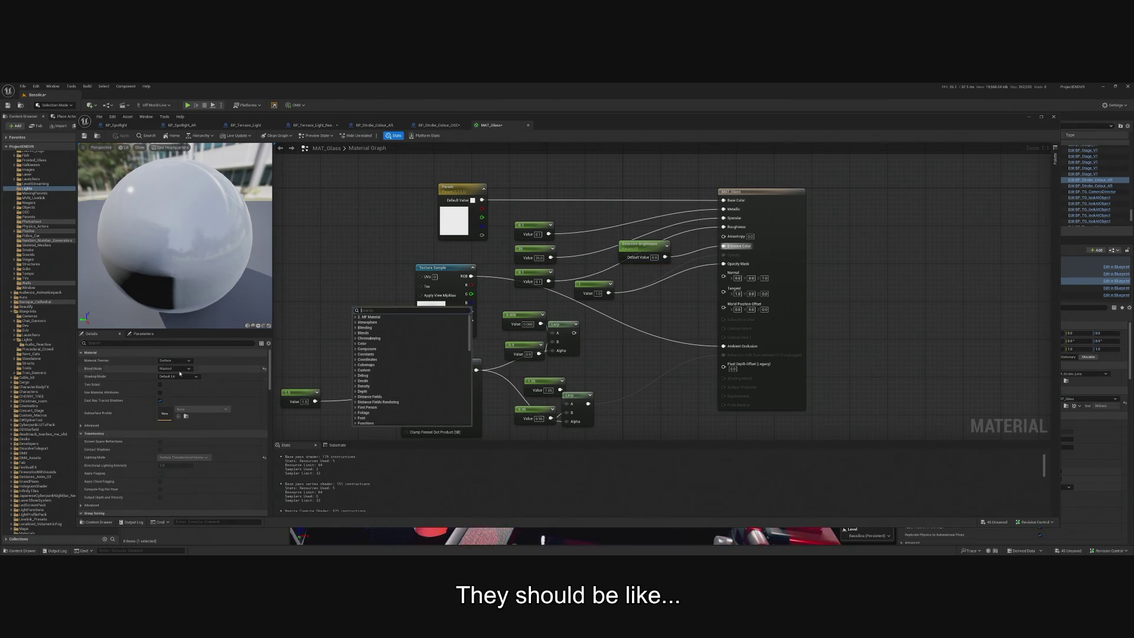
click(178, 368)
click(180, 379)
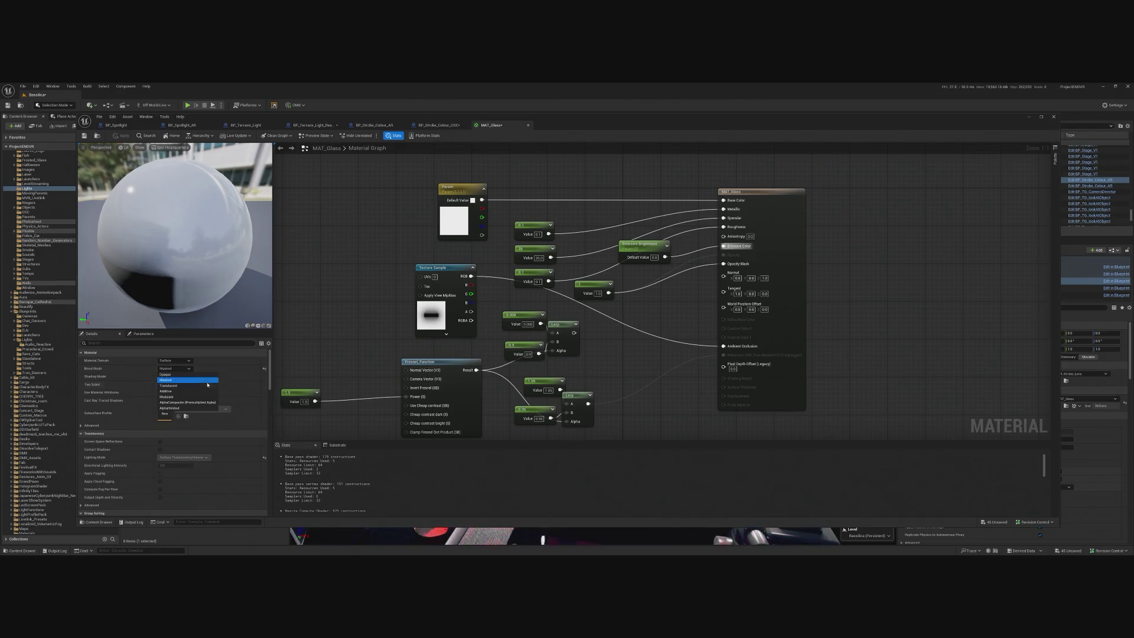
- Set the Constant value, trying 0 and 0.5 before settling on 0.1
click(598, 294)
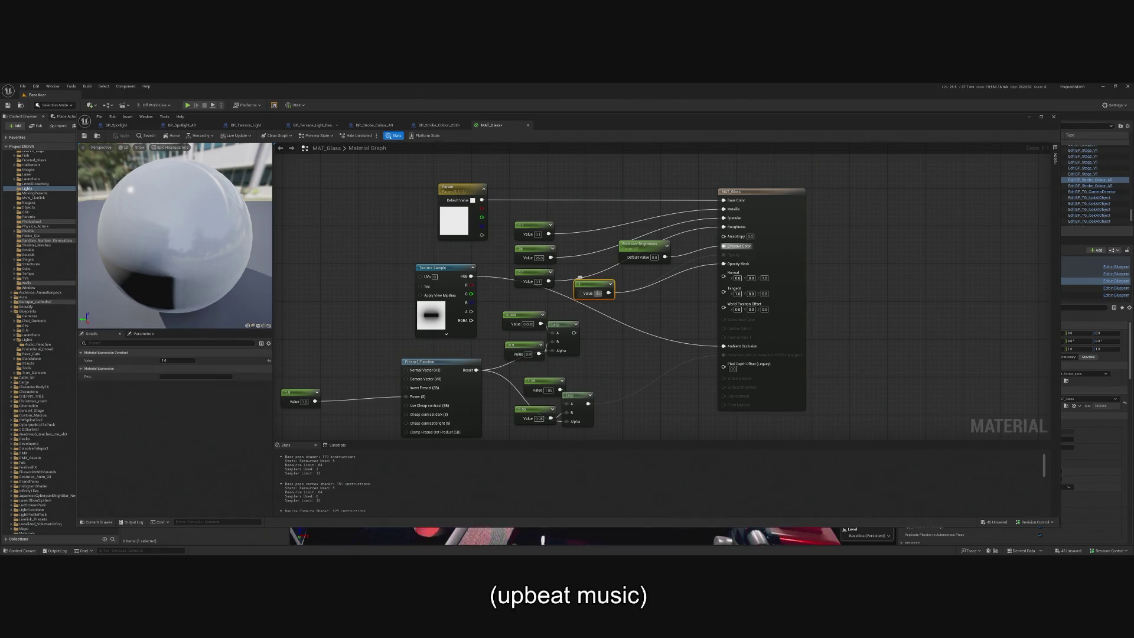
drag(180, 362, 173, 362)
click(182, 361)
text(0)
key(Return)
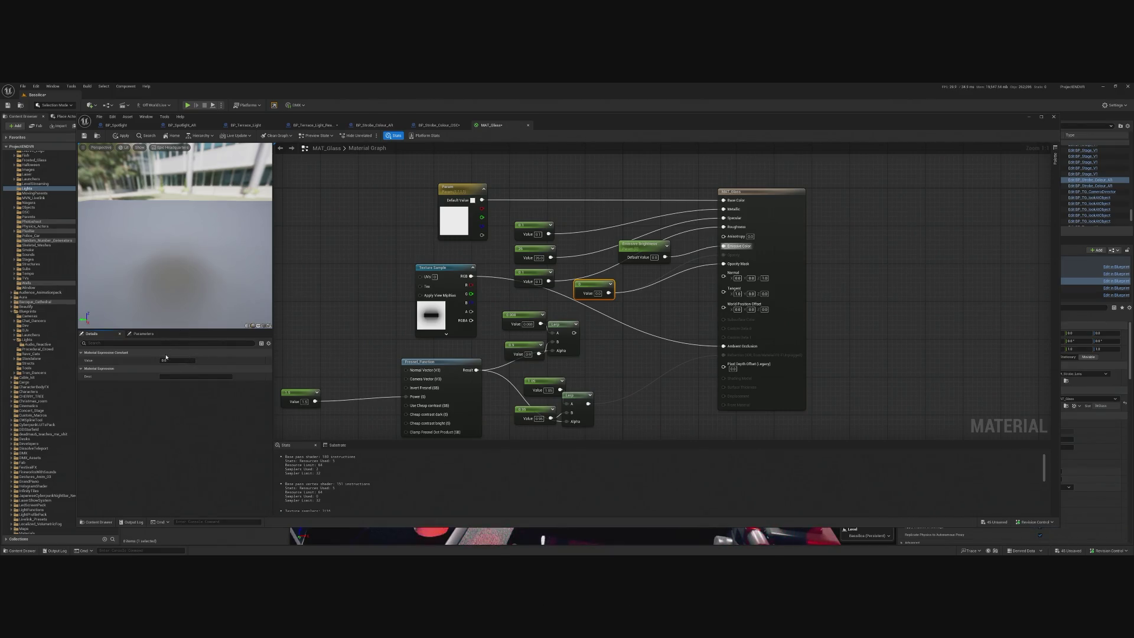
click(182, 360)
text(0.5)
key(Return)
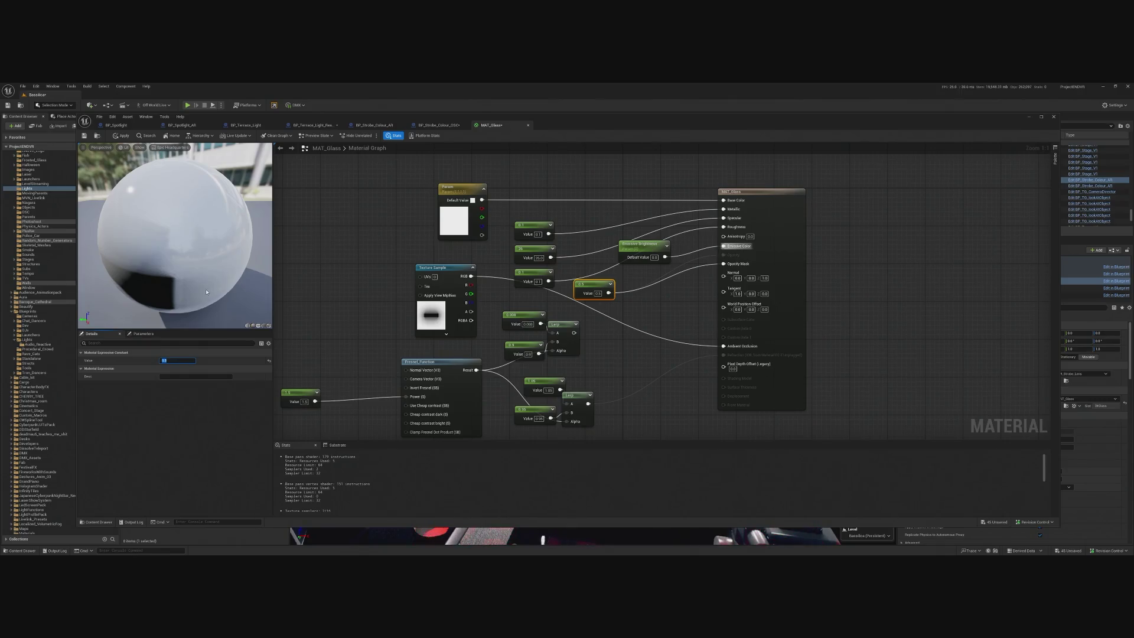
text(0.1)
key(Return)
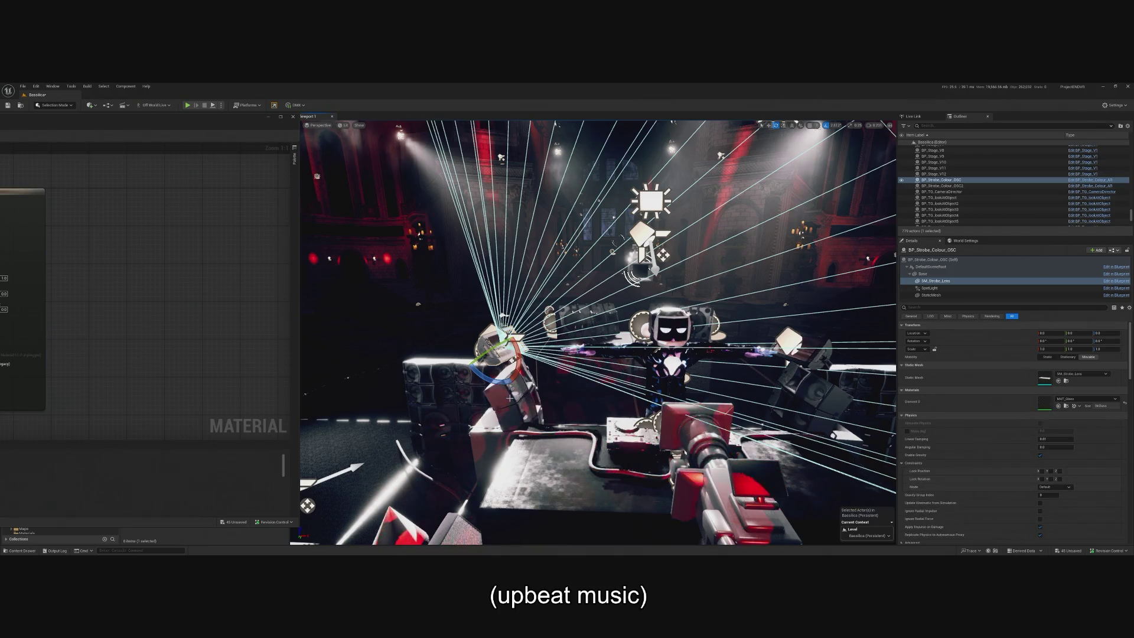
- Set Emissive Brightness's default value to 1.0 and move the material editor aside
key(f)
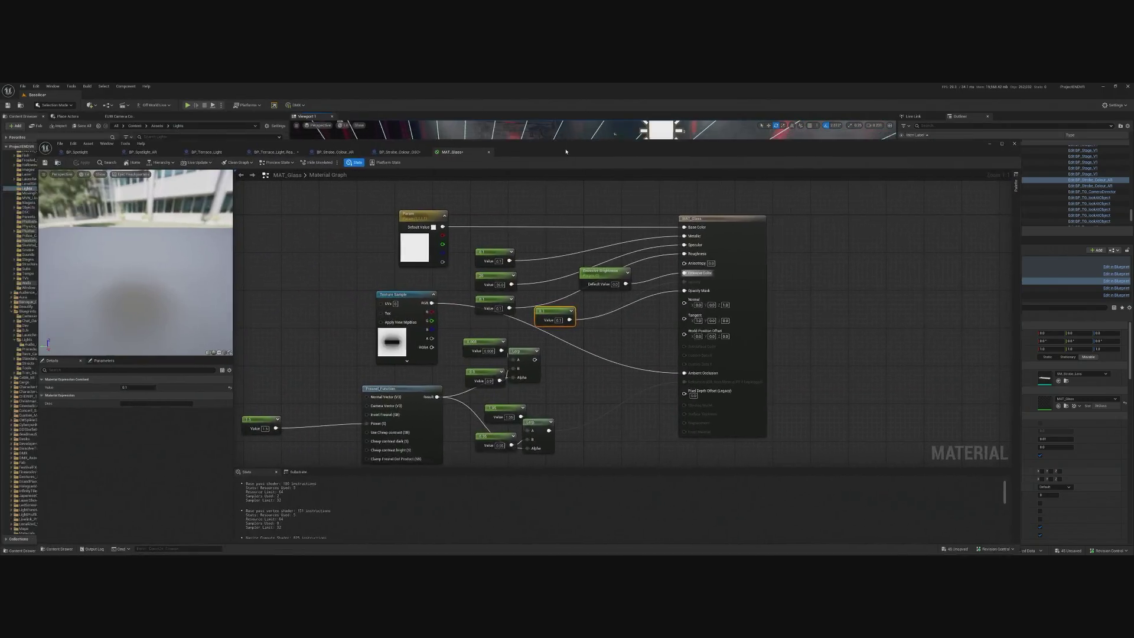
click(574, 309)
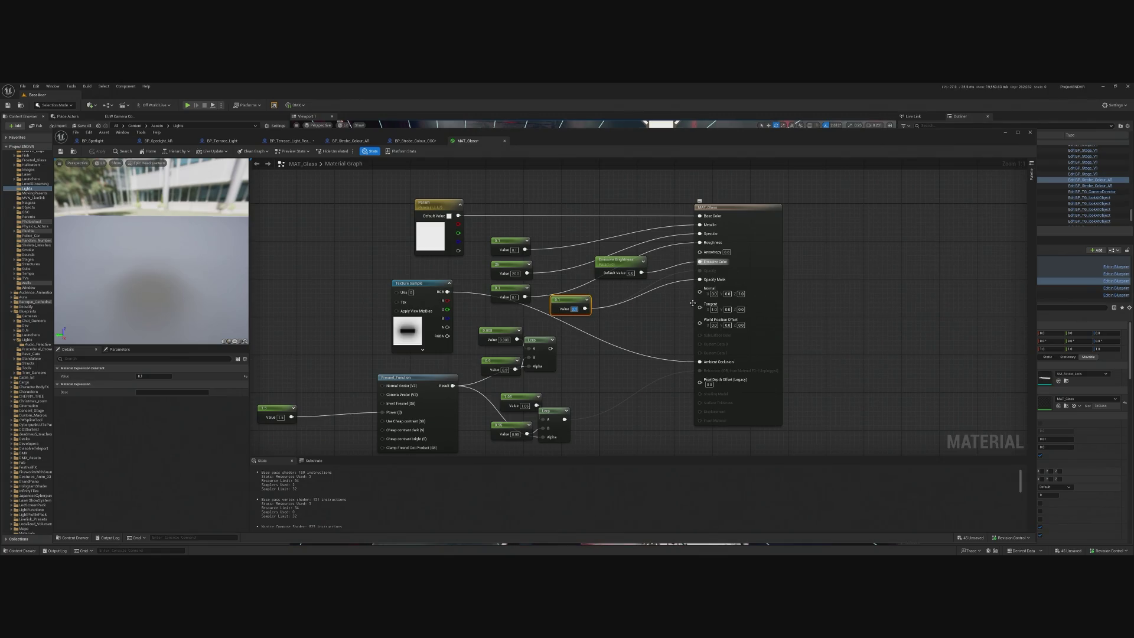
drag(630, 273, 634, 272)
click(630, 272)
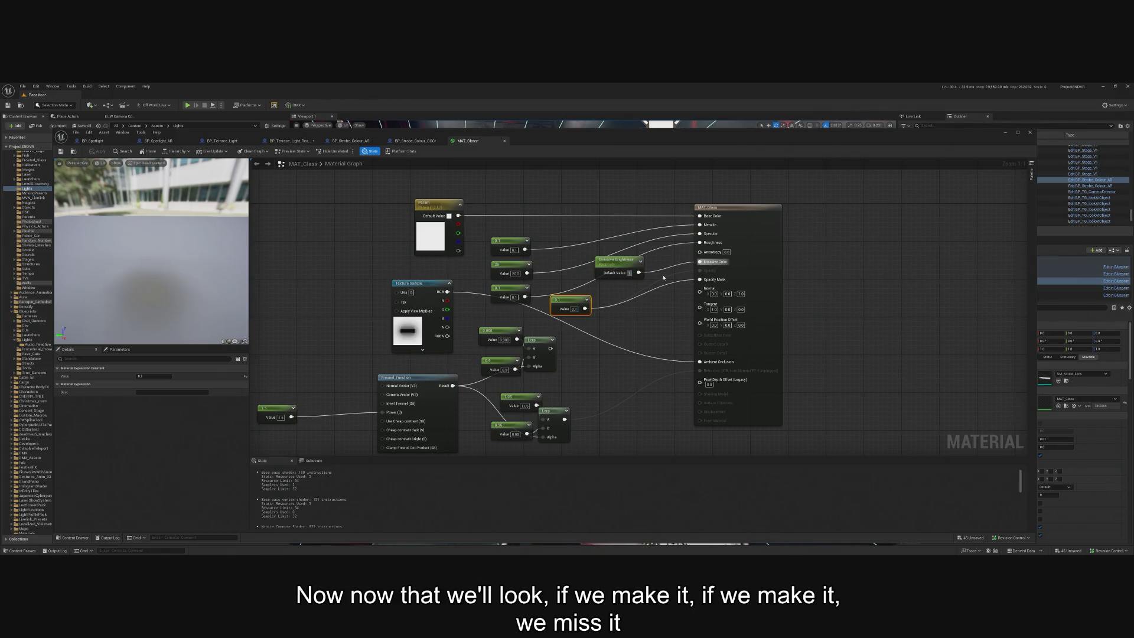
key(Return)
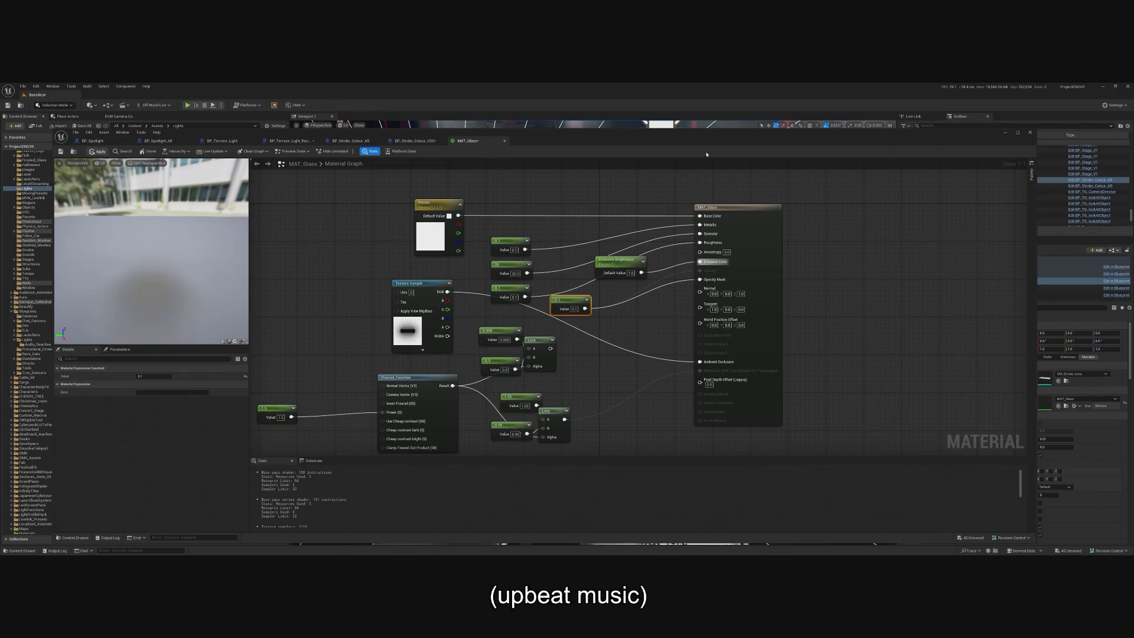
drag(747, 145, 680, 145)
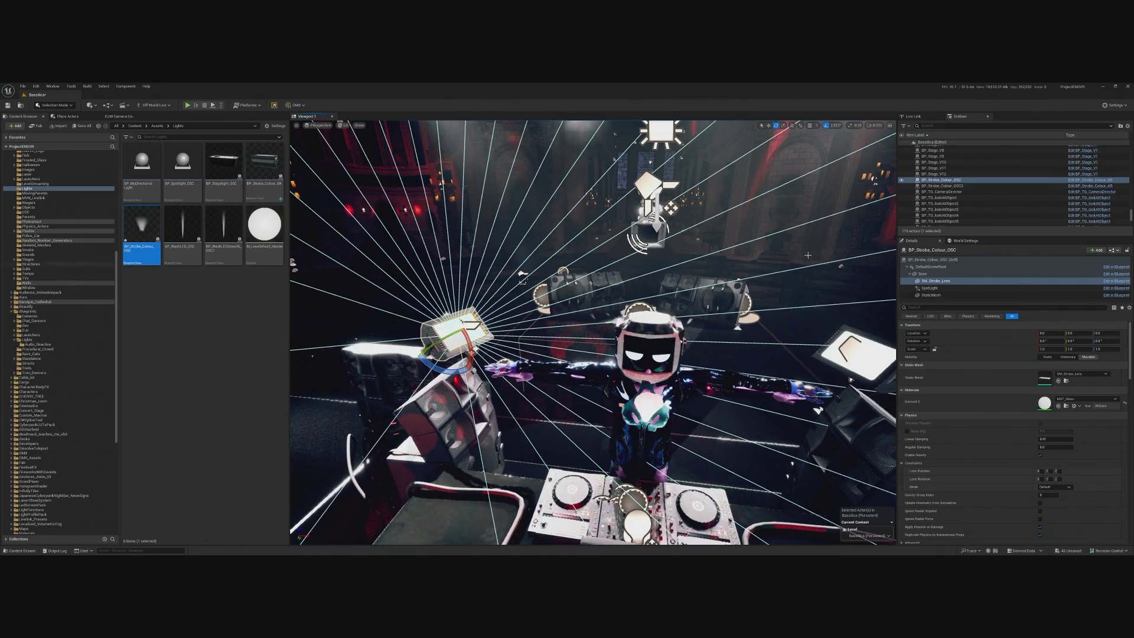
- Create a material instance of MAT_Glass named MAT_Glass_Inst
key(f)
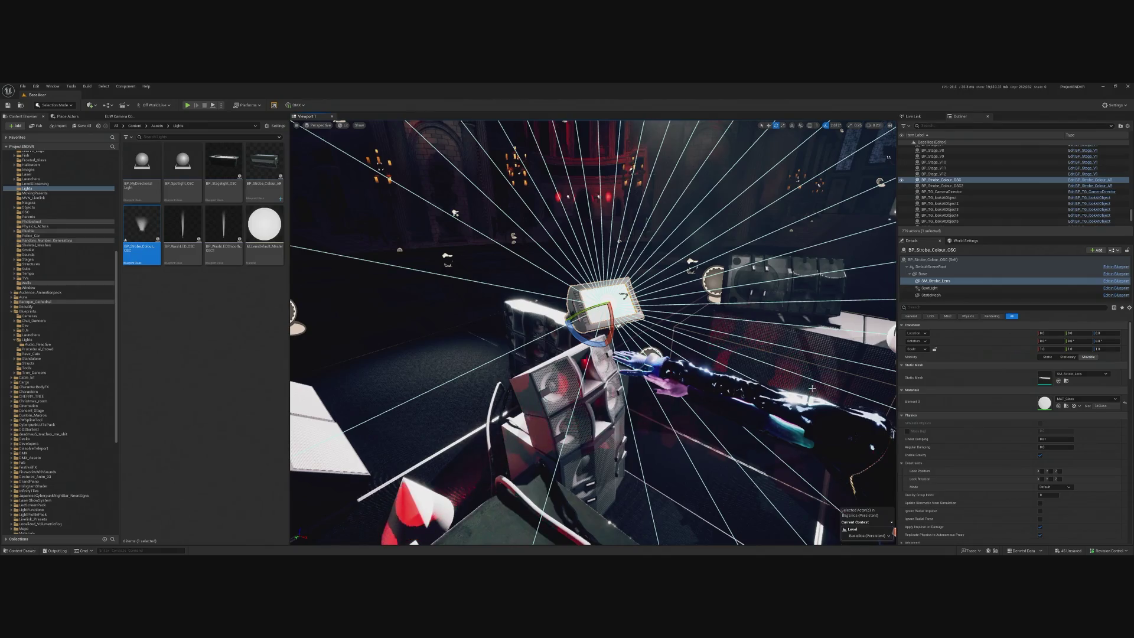
click(1065, 406)
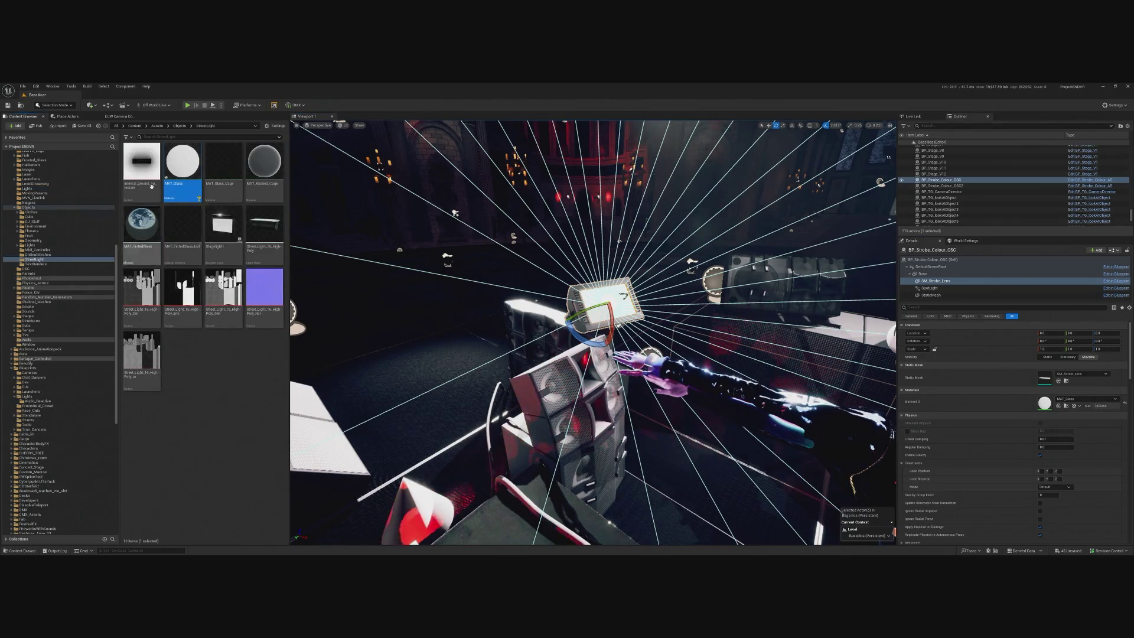
right_click(188, 158)
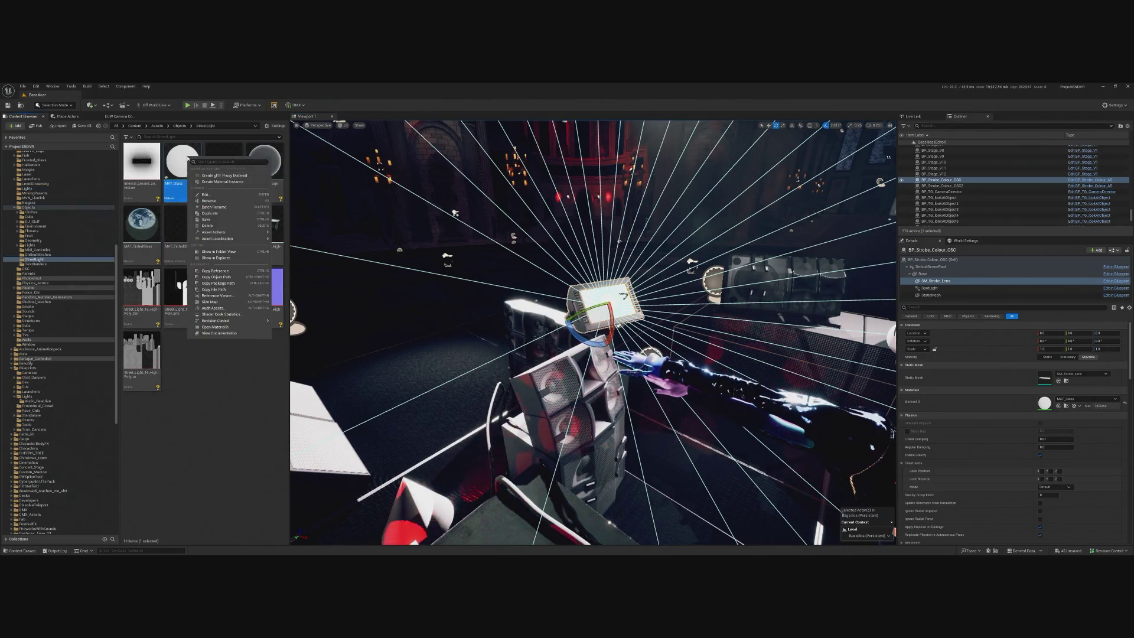
click(222, 181)
key(Return)
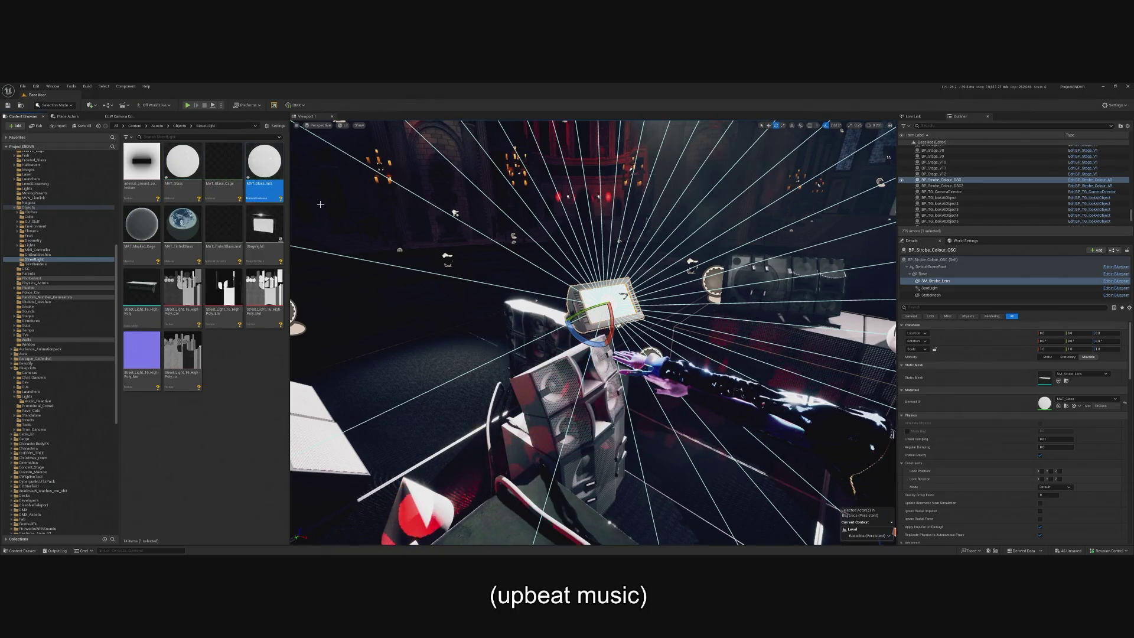
- Assign MAT_Glass_Inst to the SM_Strobe_Lens of both strobe lights
click(1058, 407)
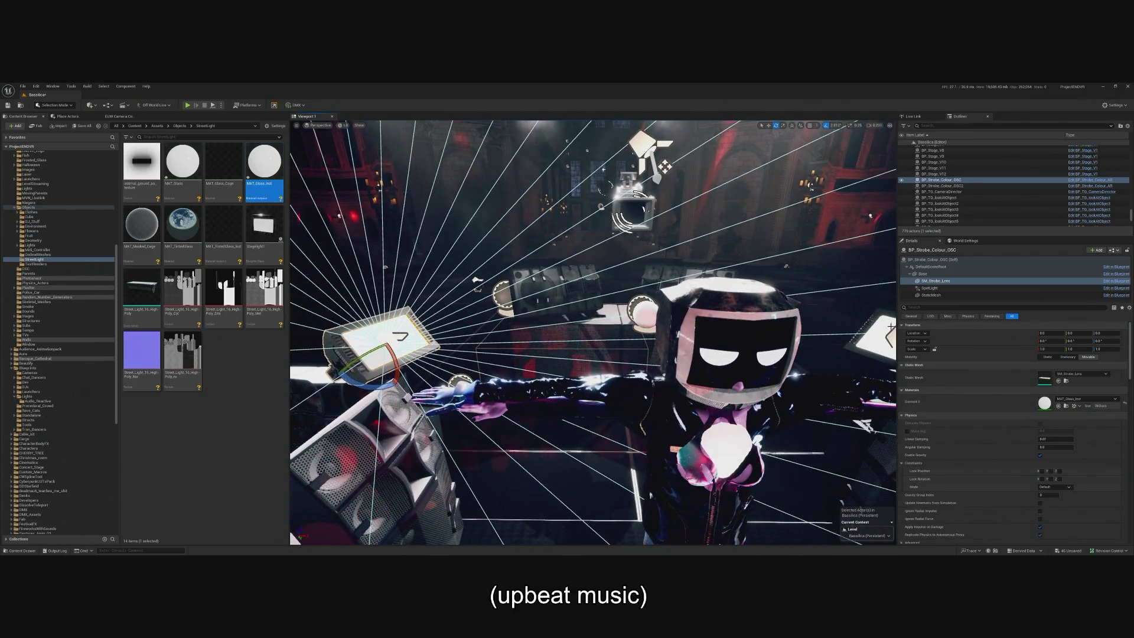
click(942, 186)
click(936, 281)
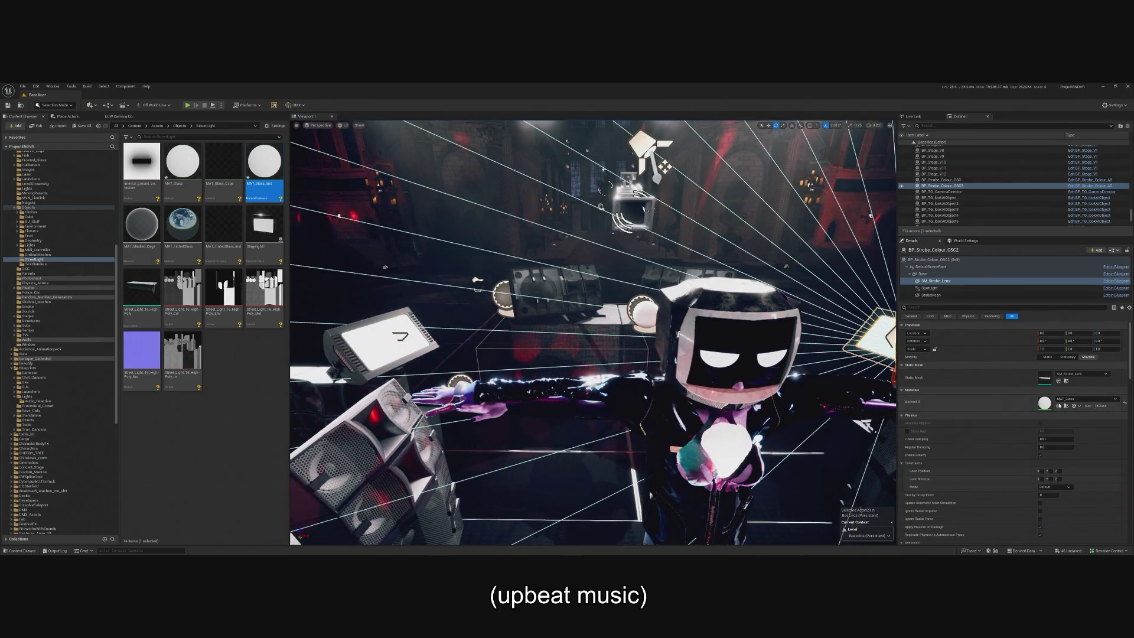
click(1058, 406)
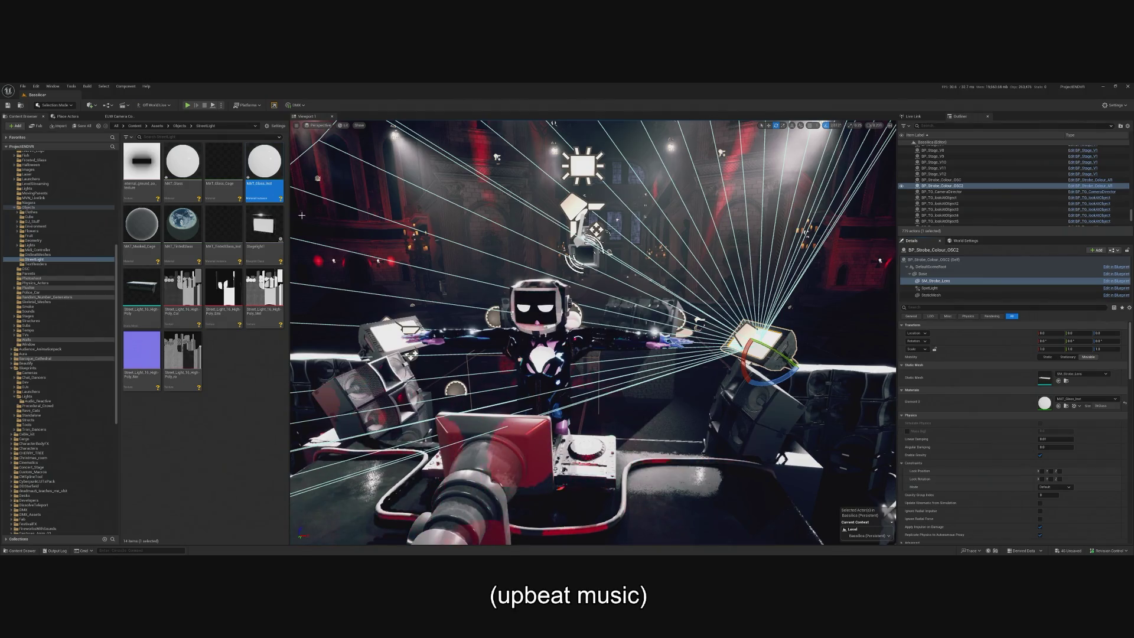
- Select the MAT_Glass material asset
click(176, 168)
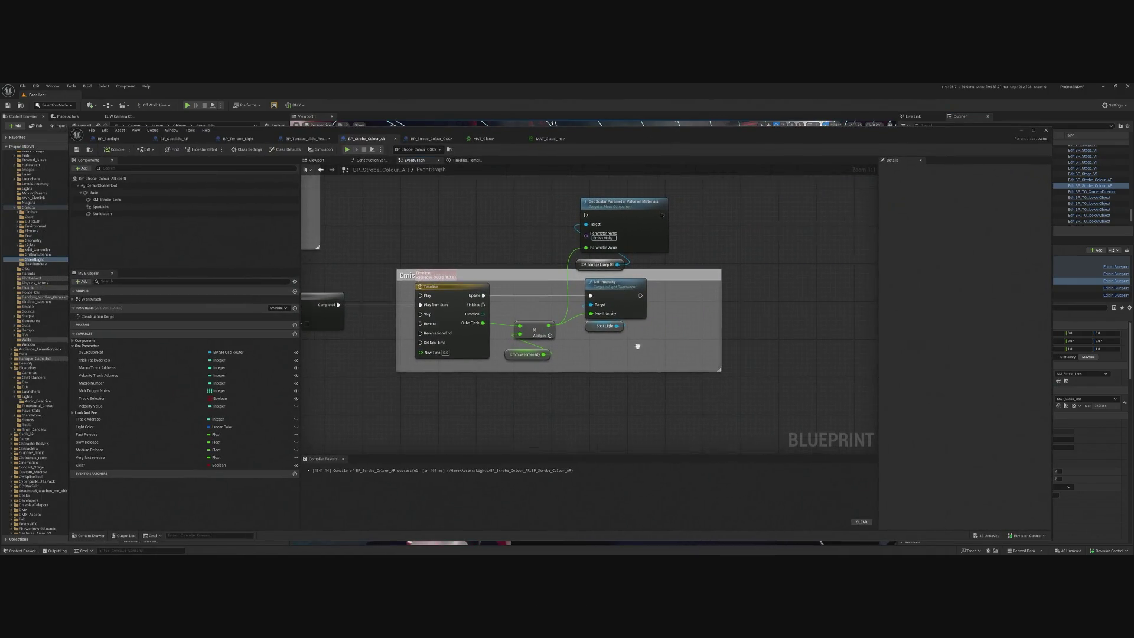
- Place the Set Scalar Parameter Value on Materials node after Set Intensity and add an SM Strobe Lens reference
mouse_move(645, 211)
mouse_down()
mouse_move(712, 213)
mouse_move(745, 321)
mouse_move(742, 293)
mouse_up()
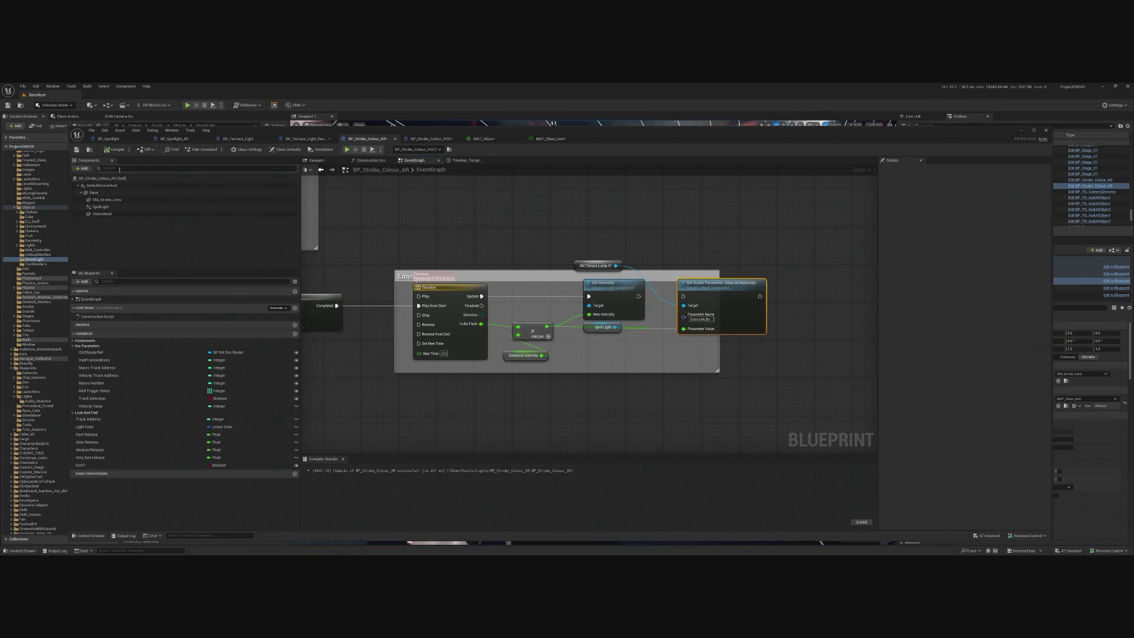
drag(112, 201, 646, 354)
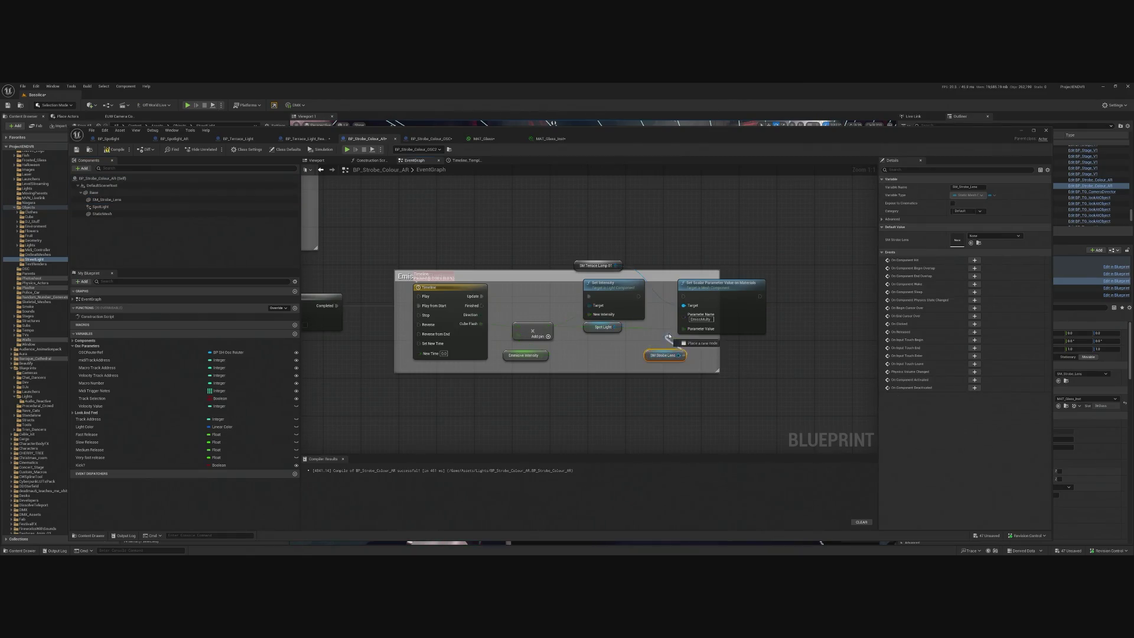
click(588, 264)
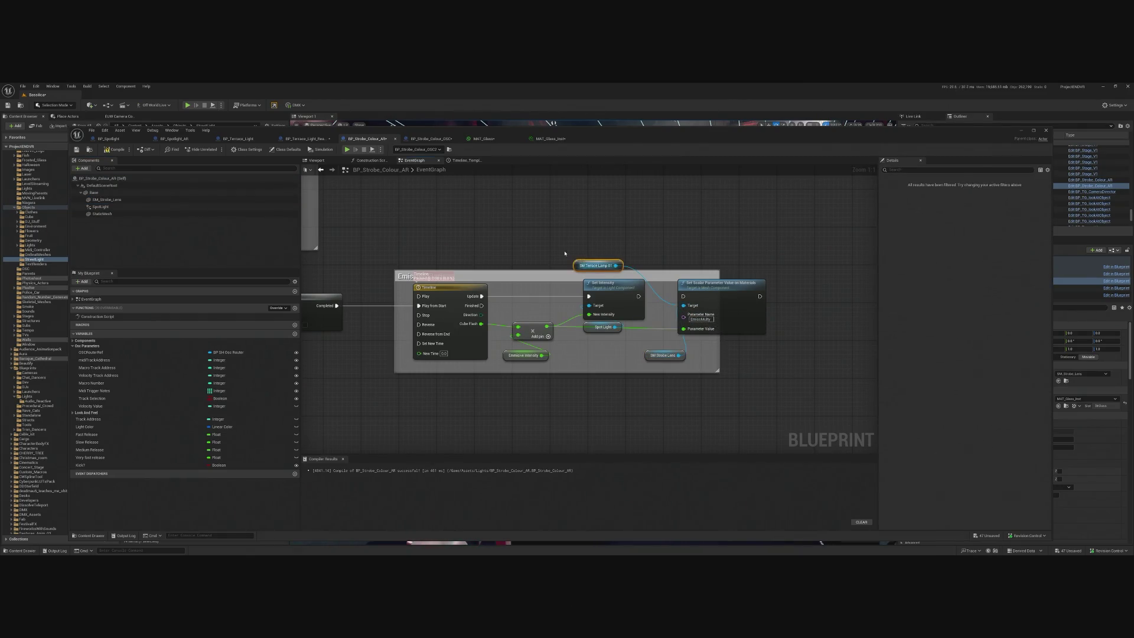
click(558, 254)
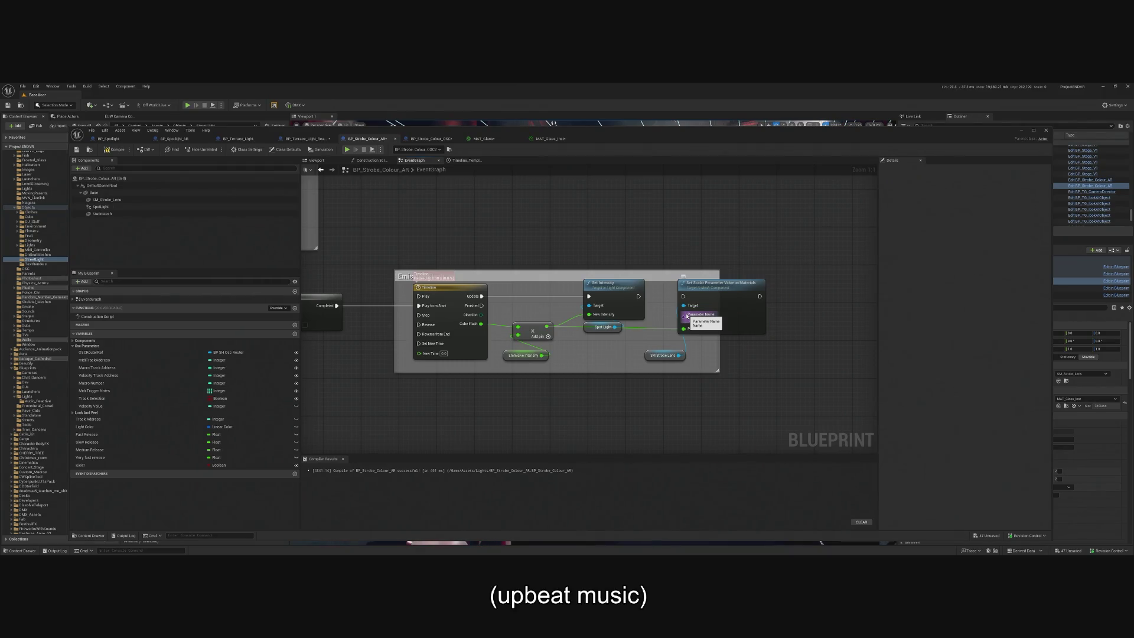
- Line up the Set Intensity, parameter, SM Strobe Lens and Spot Light nodes, then paste a duplicate parameter node
drag(720, 282, 697, 282)
drag(611, 283, 602, 286)
drag(693, 301, 686, 297)
drag(646, 353, 648, 349)
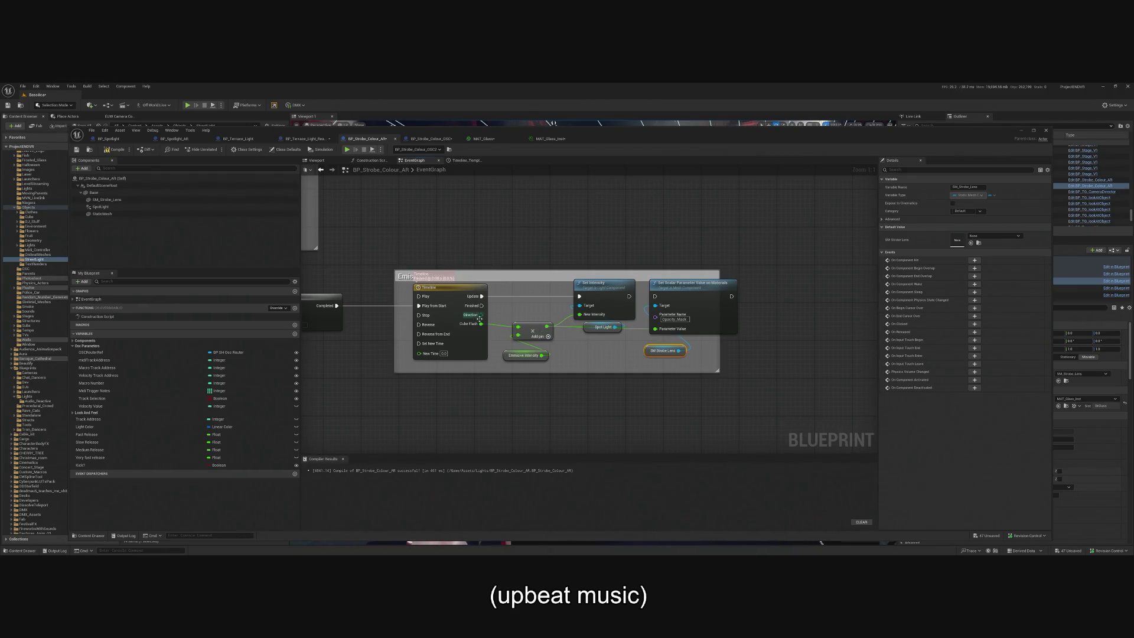
drag(602, 327, 591, 350)
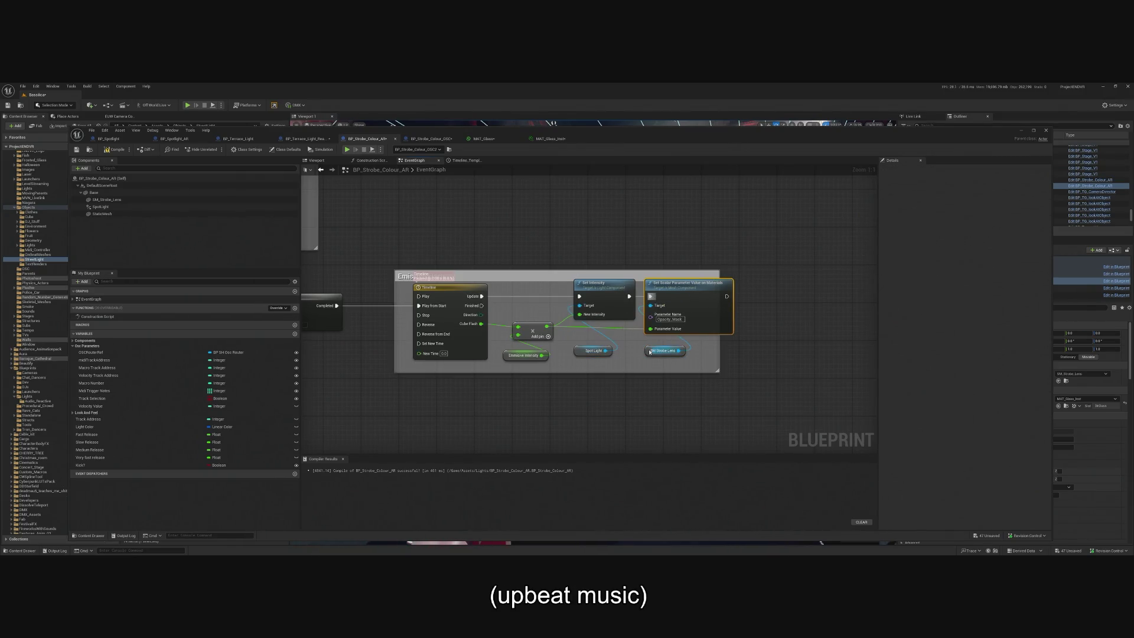
click(650, 352)
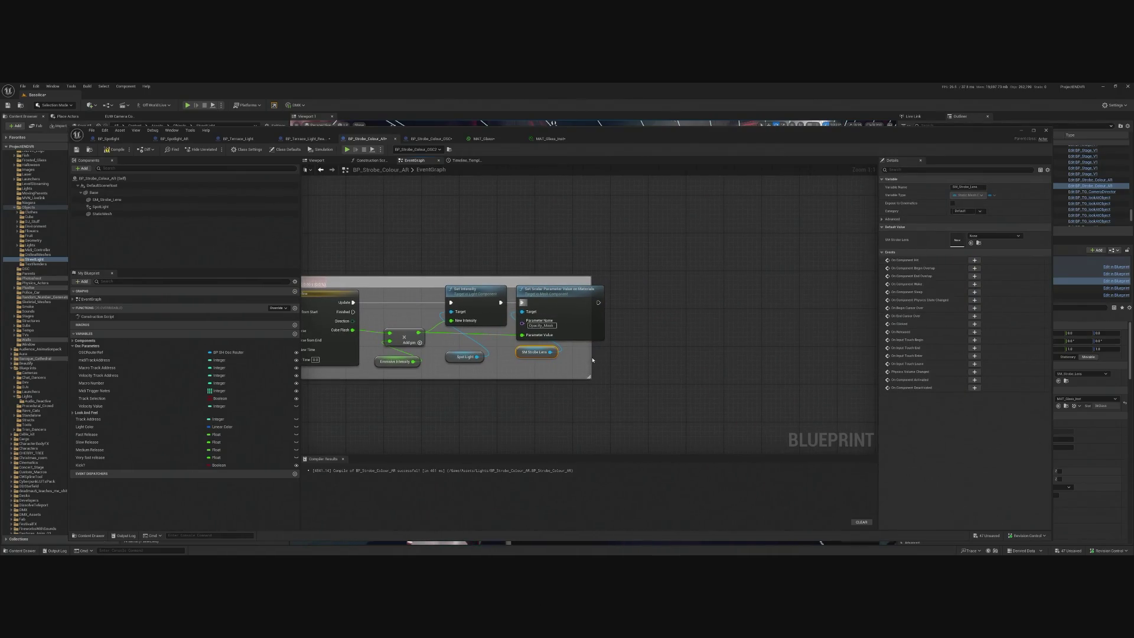
key(ctrl+v)
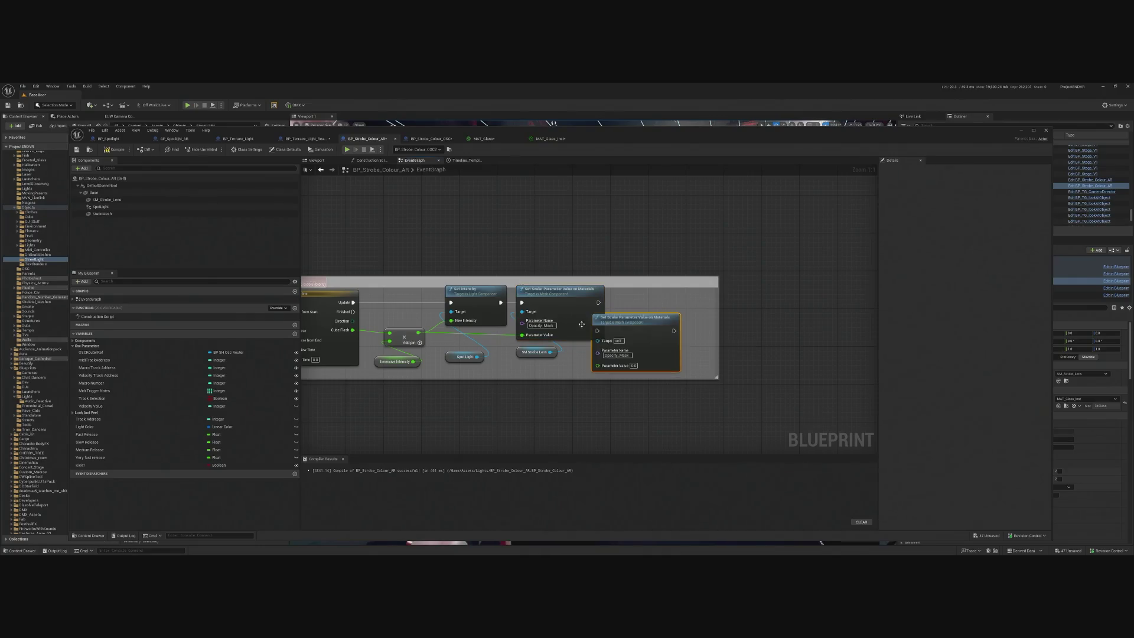
- Align the duplicated node and set its parameter name to Emissive Brightness
drag(635, 318, 664, 290)
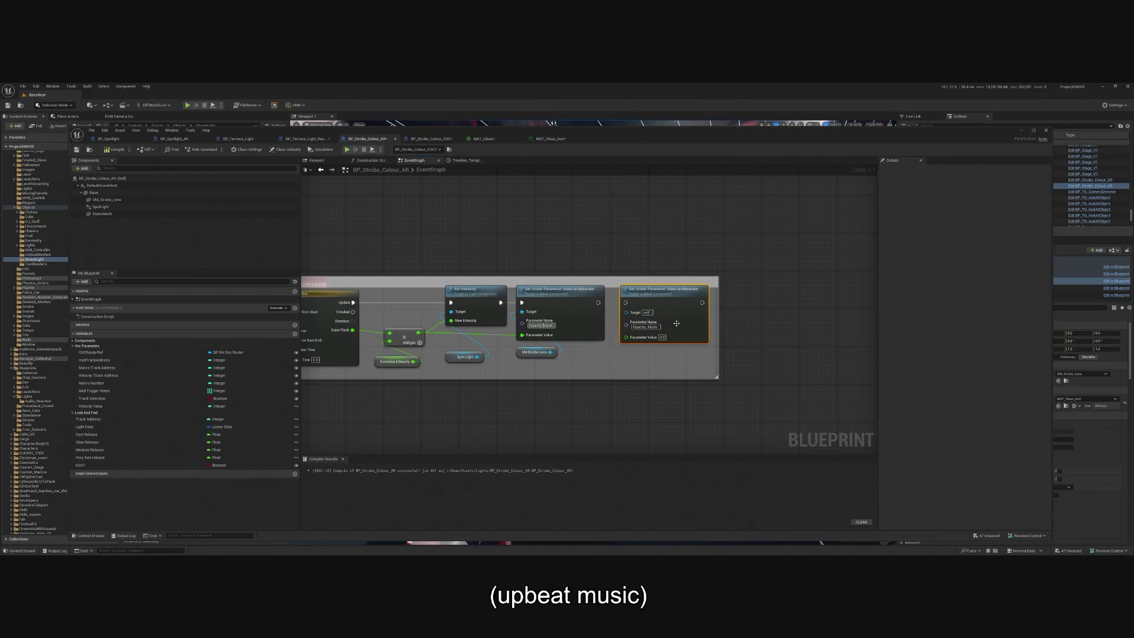
text(Emissive Brightness)
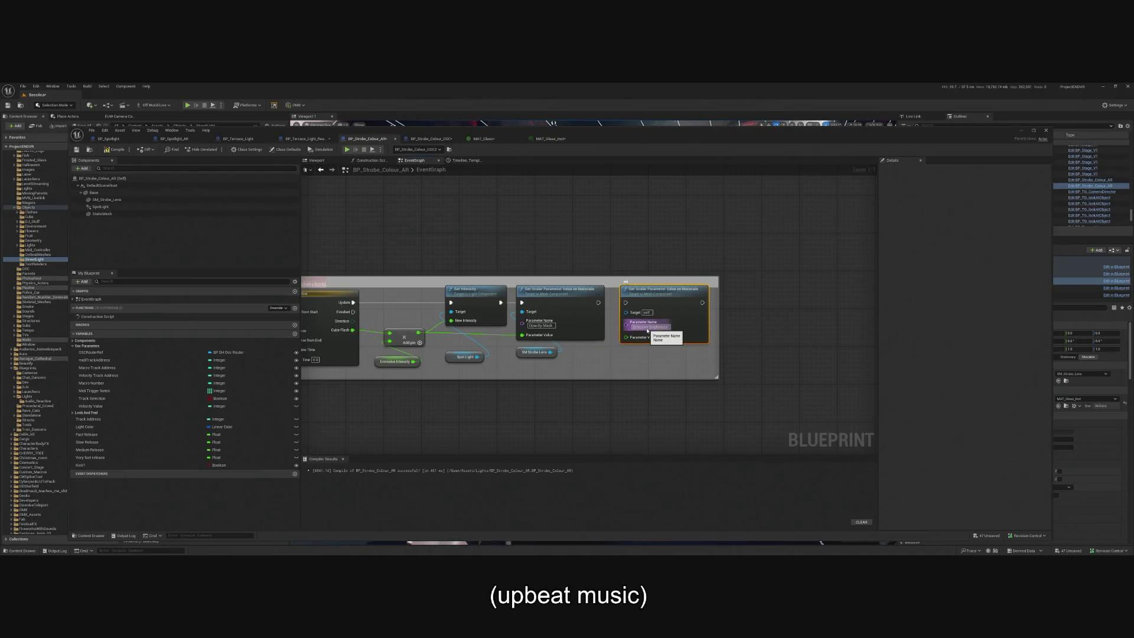
key(Return)
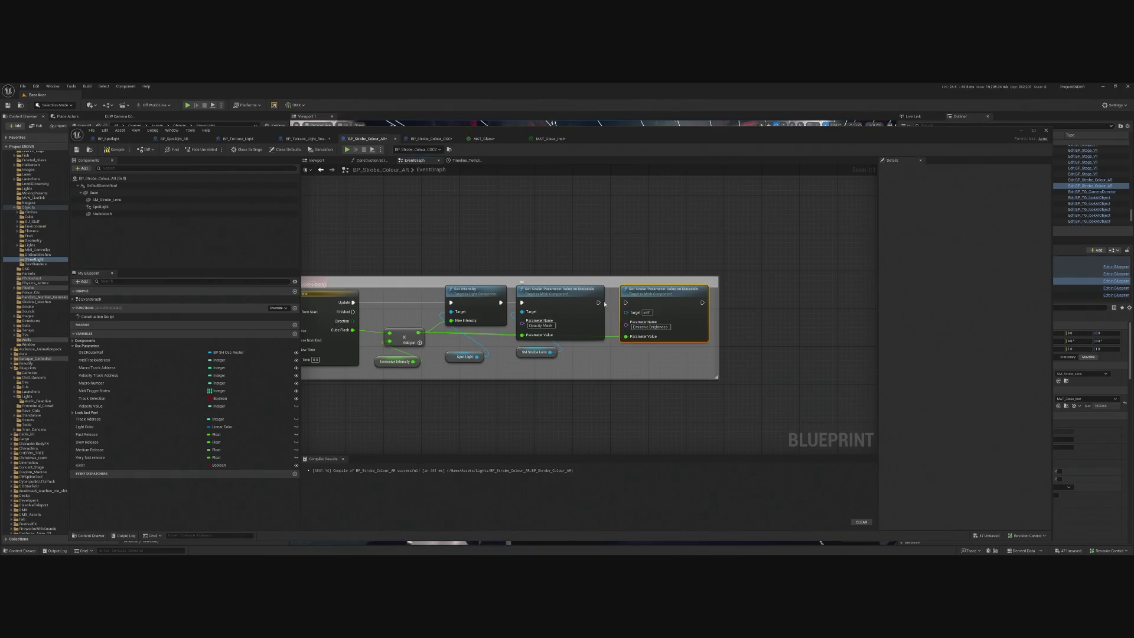
- Wire Cube Flash into the Opacity Mask value and the strobe lens into the target, then minimize the editor
drag(602, 304, 607, 302)
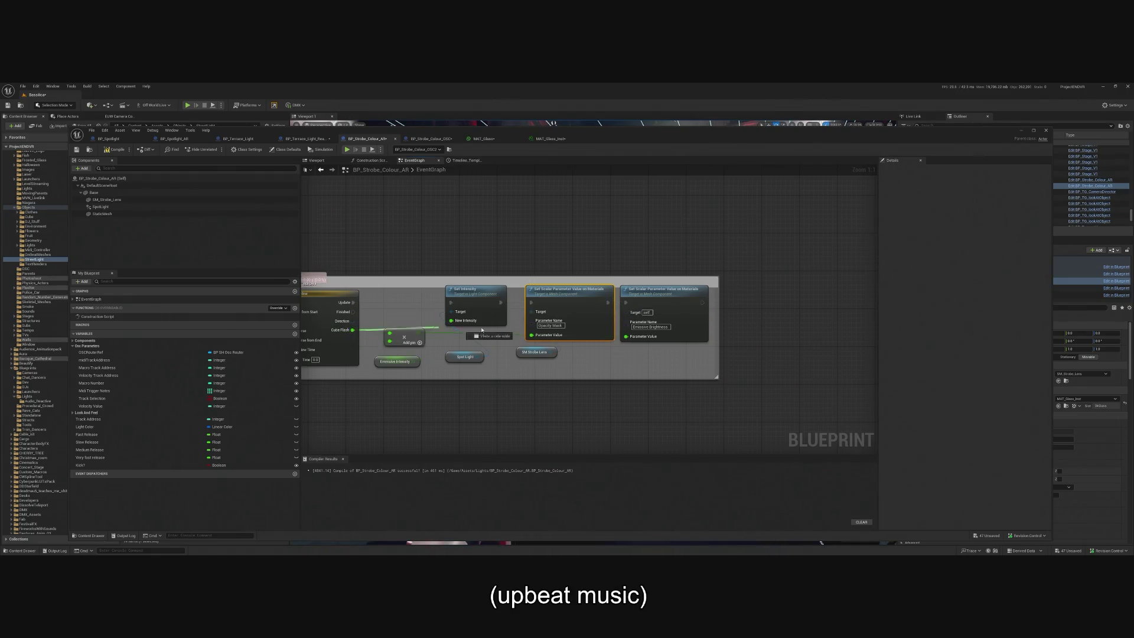
drag(456, 330, 536, 334)
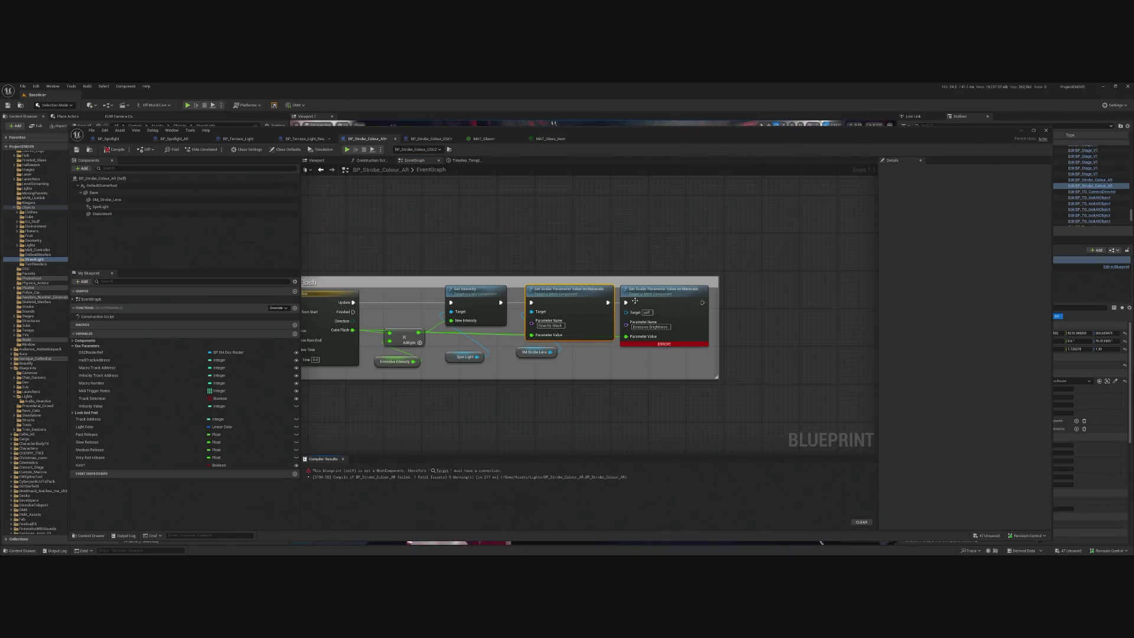
mouse_move(550, 352)
mouse_down()
mouse_move(623, 325)
mouse_move(627, 312)
mouse_up()
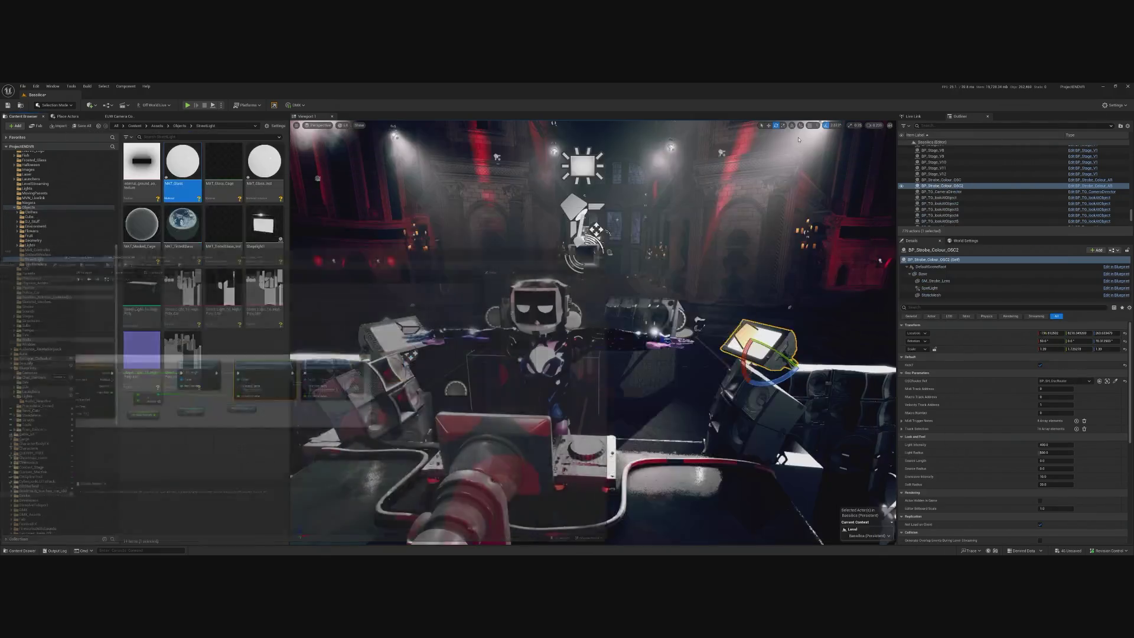
click(1021, 130)
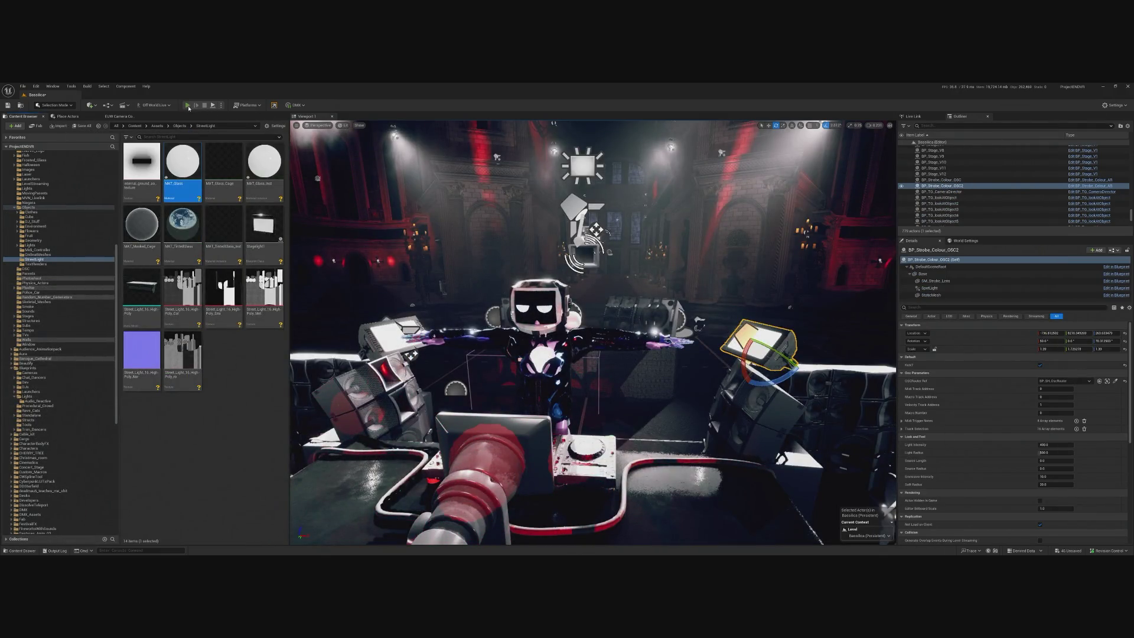
- Play-test the strobes, stop the session, and open the blueprint behind the reported error
click(188, 106)
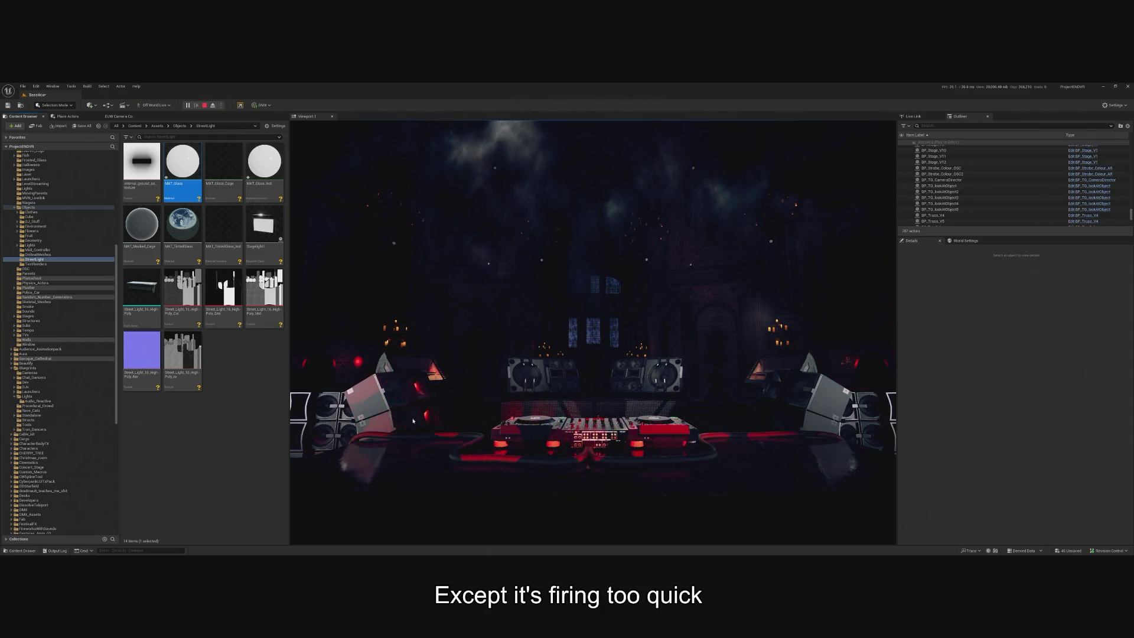
click(592, 331)
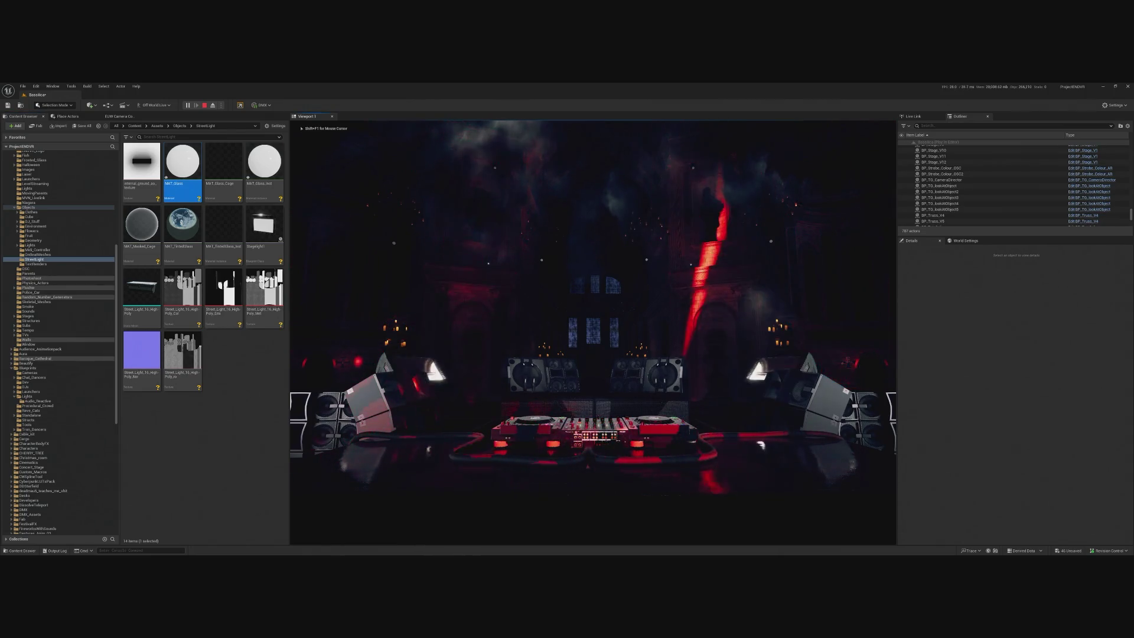
key(Escape)
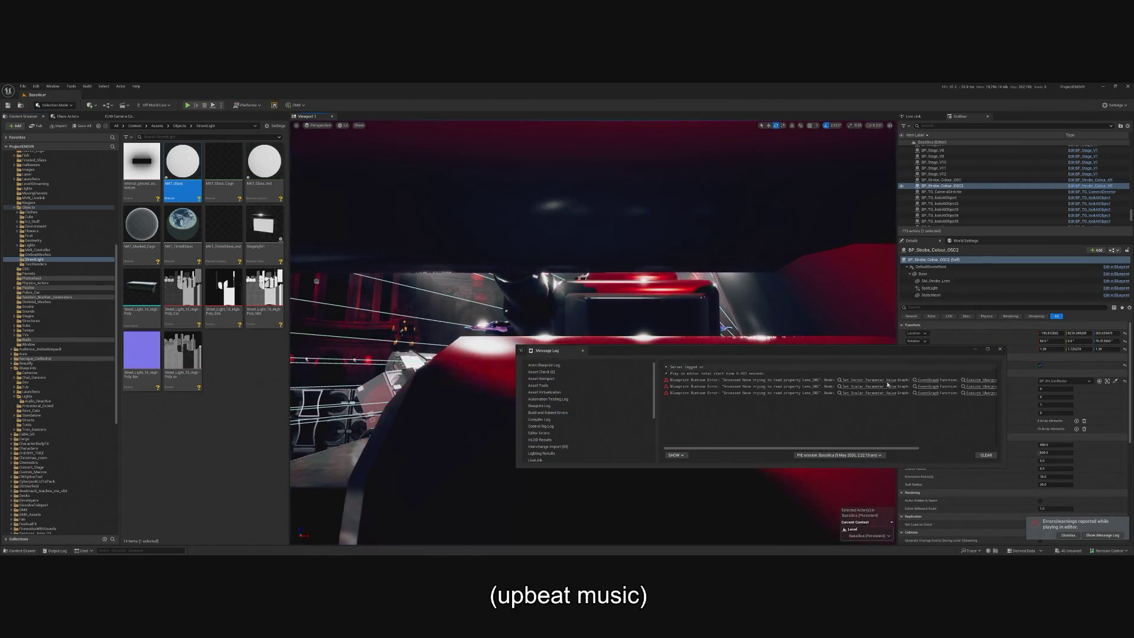
click(868, 381)
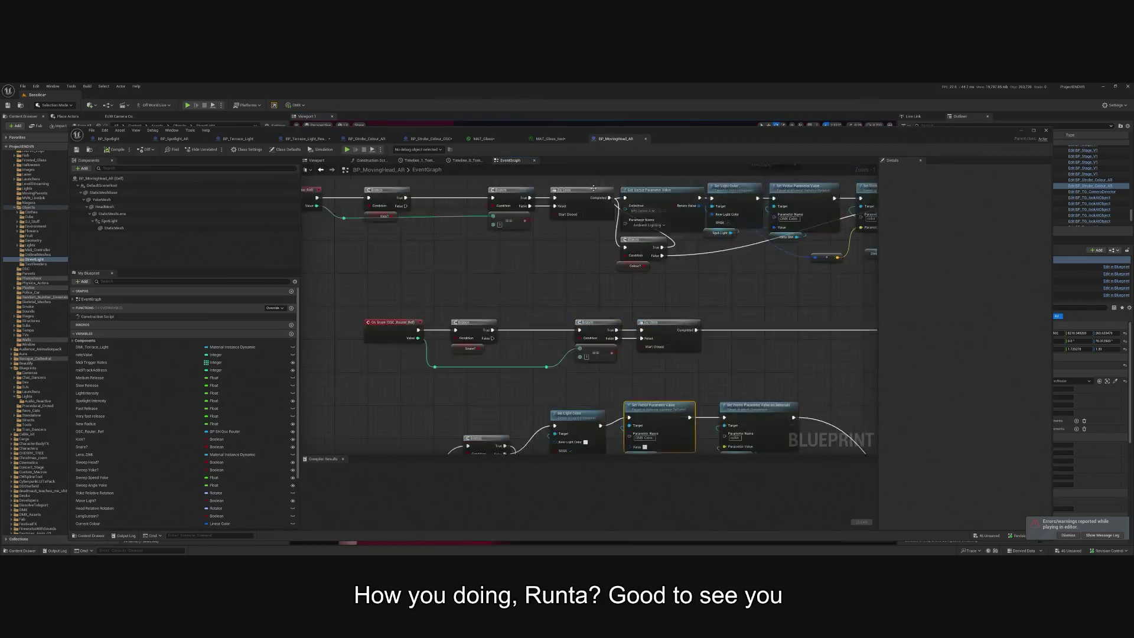
- Switch to the BP_Strobe_Colour_AR event graph and simulate the level to watch it execute
click(382, 141)
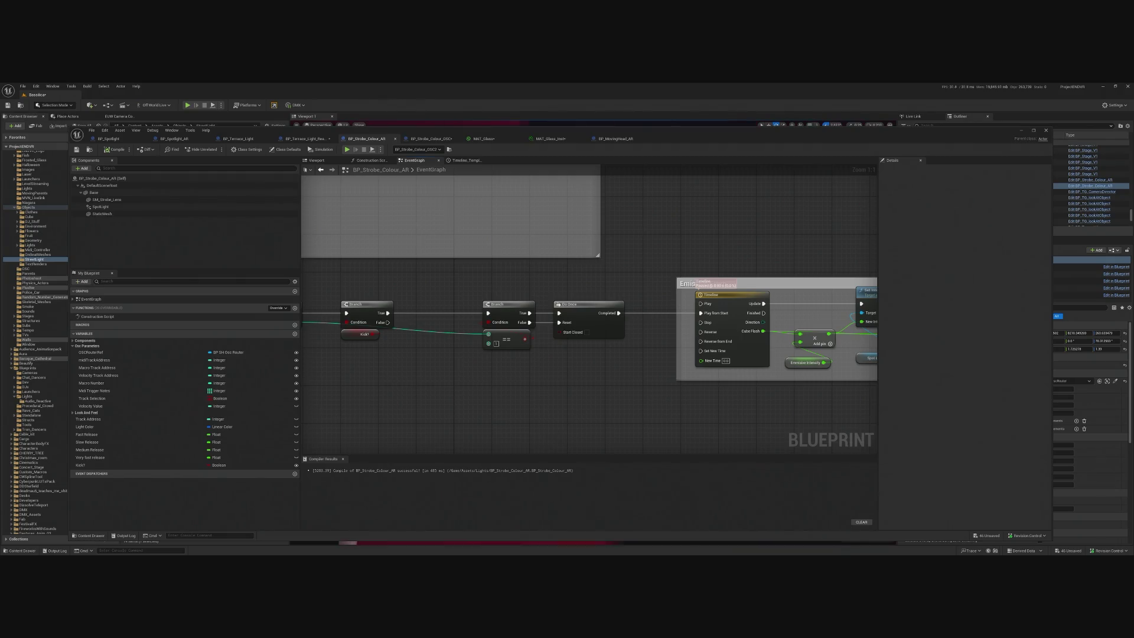
click(348, 149)
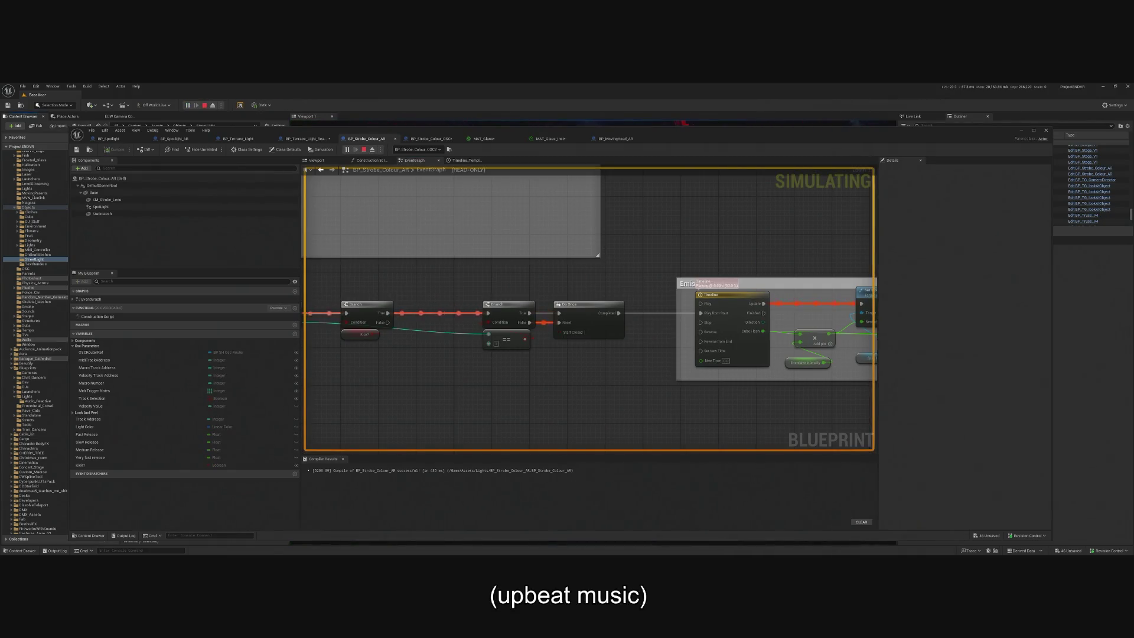
- Minimize the Blueprint editor, take control of the running viewport, then switch to the ChatGPT browser window
click(1021, 132)
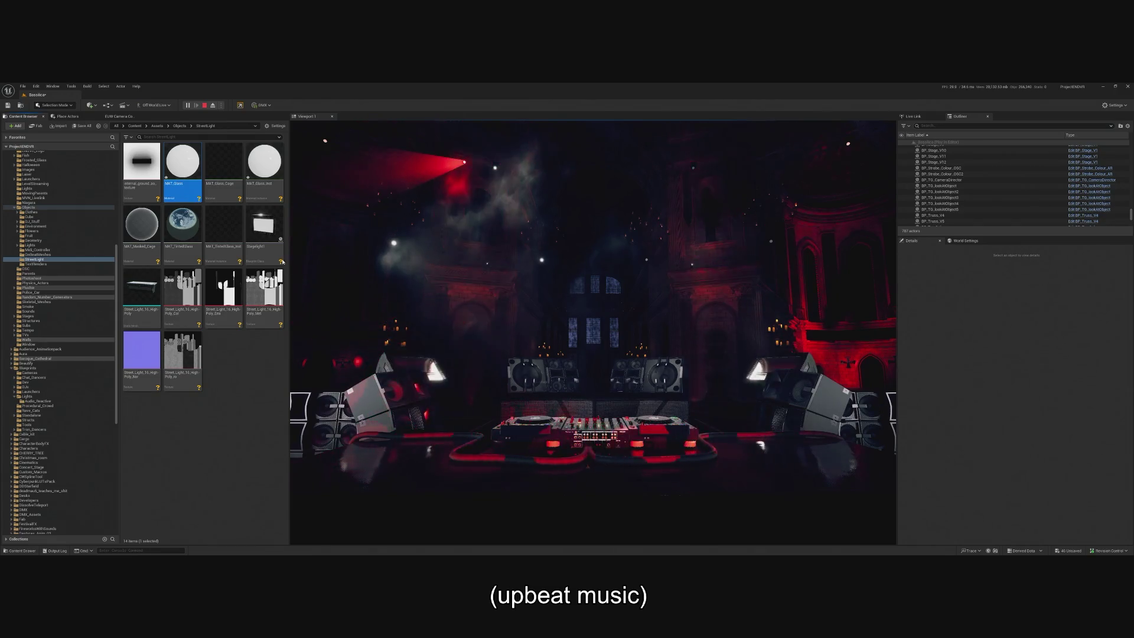
click(343, 254)
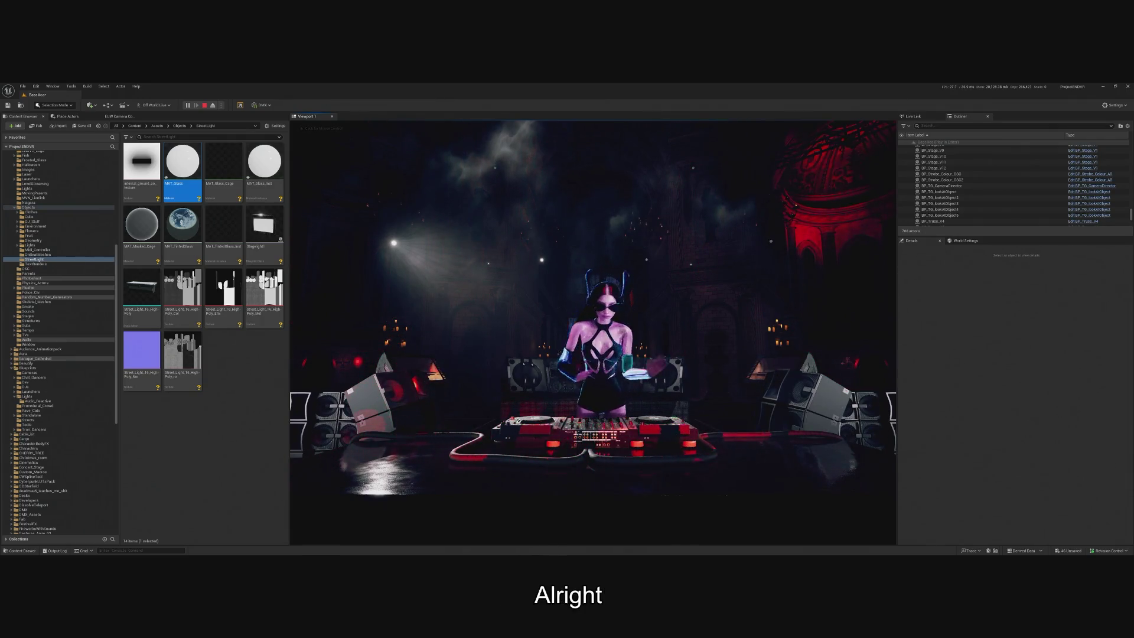
key(alt+Tab)
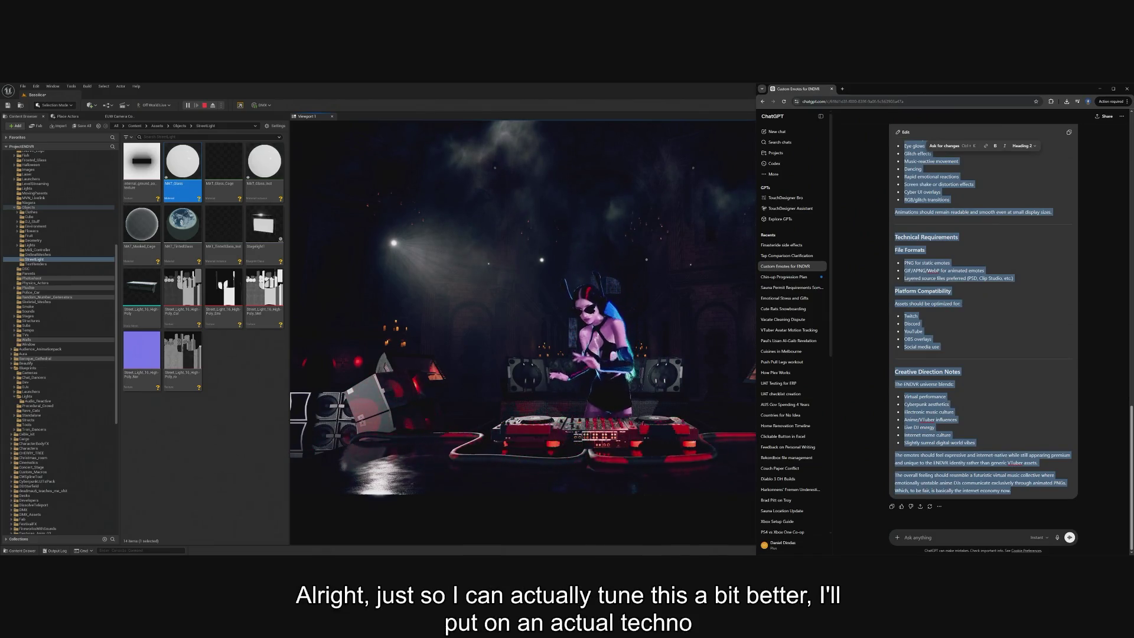
key(alt+Tab)
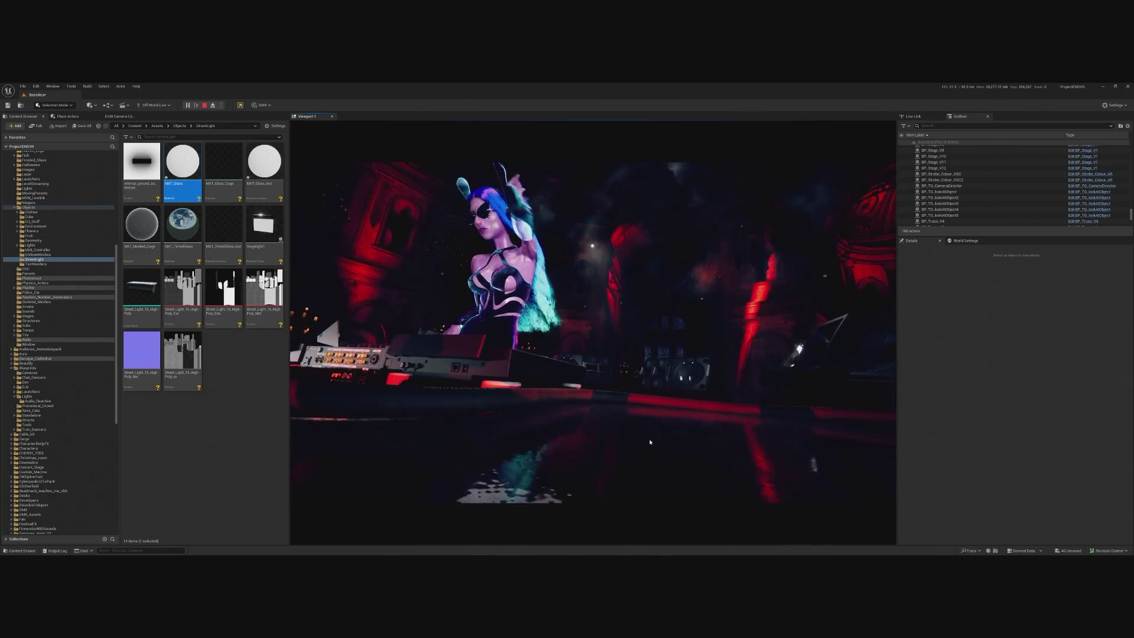
- Release and regain control of the running game, then deselect the glass material in the asset list
key(shift+F1)
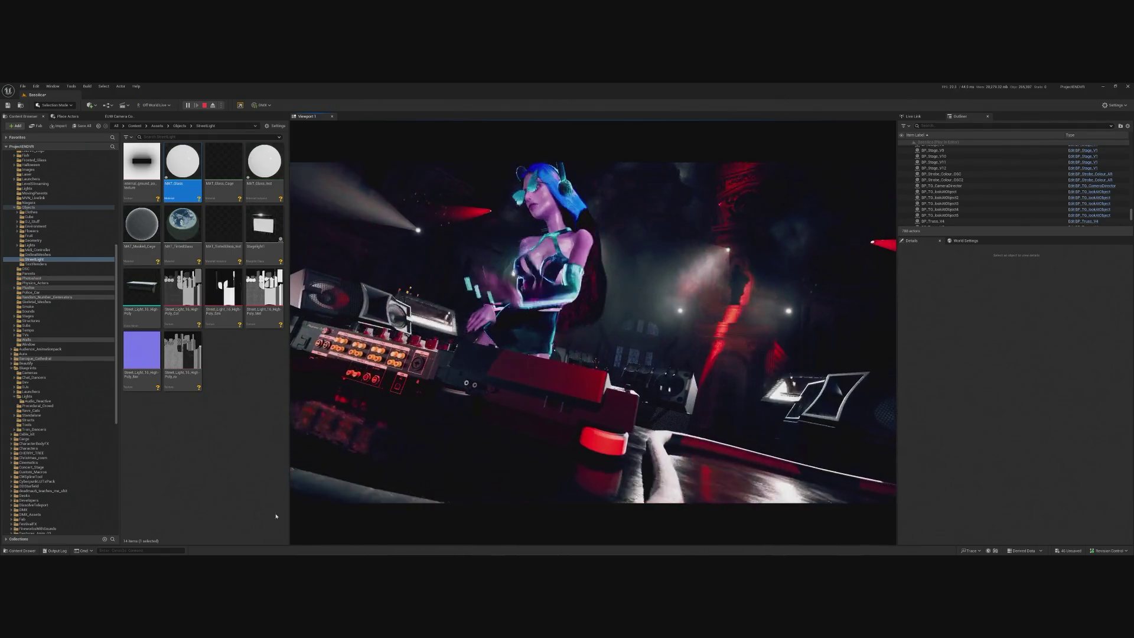
click(413, 295)
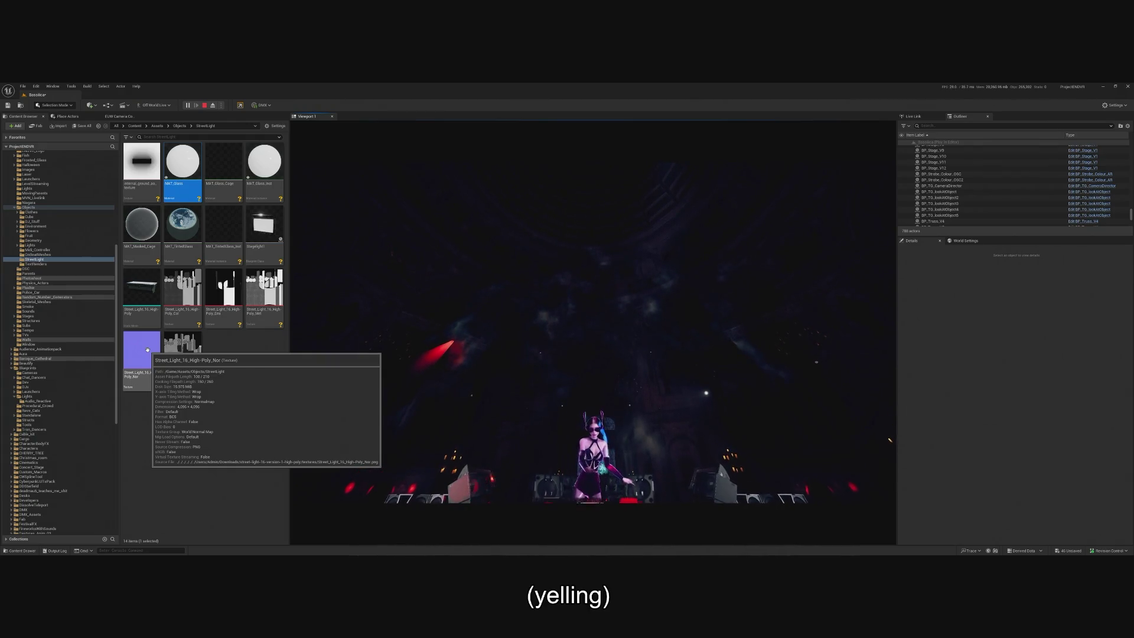
click(245, 498)
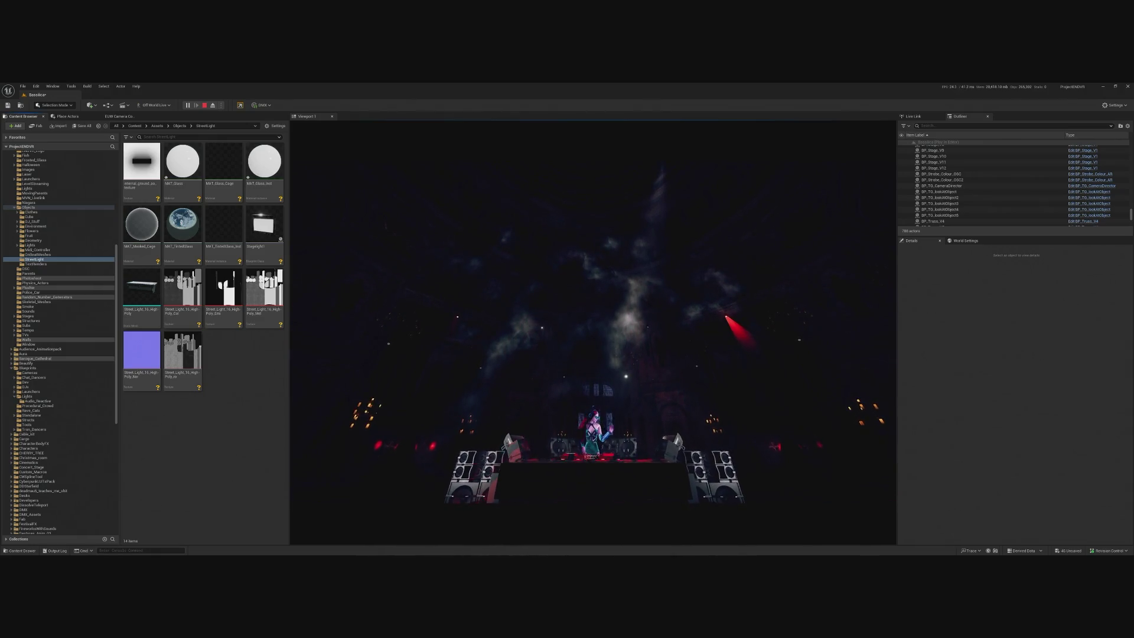
- Stop the play session and return to editing
click(206, 105)
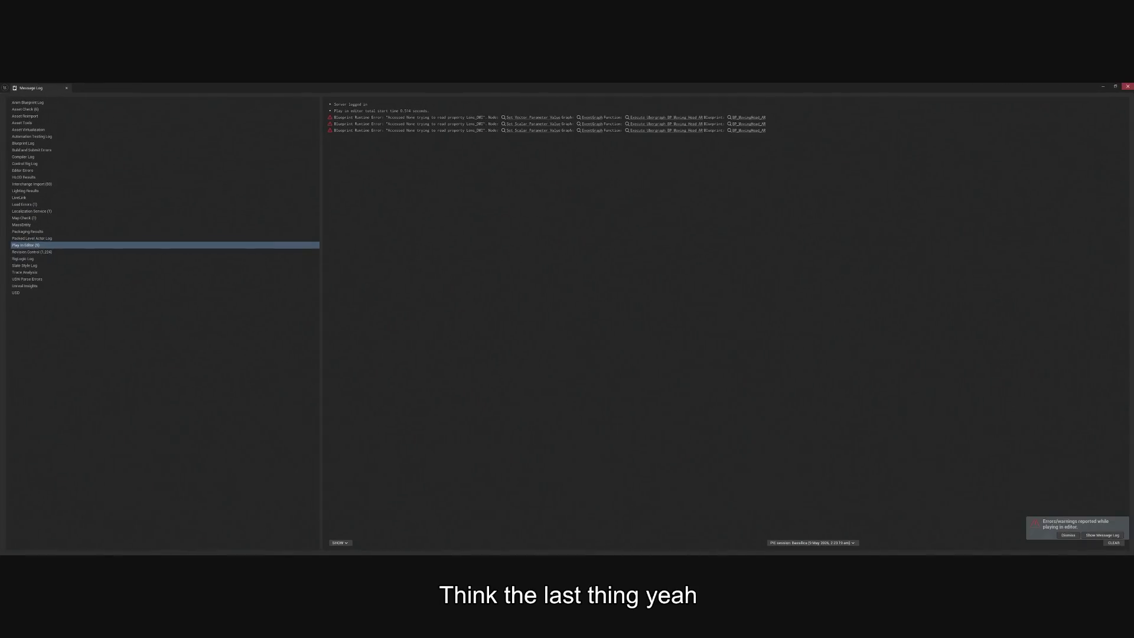
- Dismiss the blueprint error log and browse to the strobe colour light's blueprint asset
click(1000, 349)
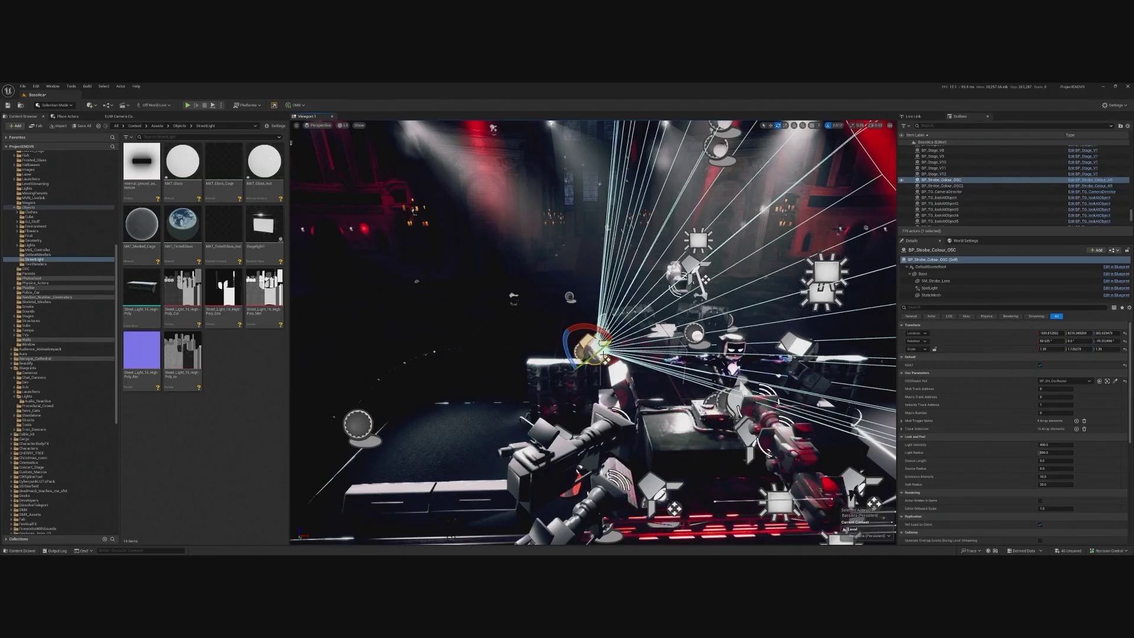
right_click(603, 352)
click(631, 169)
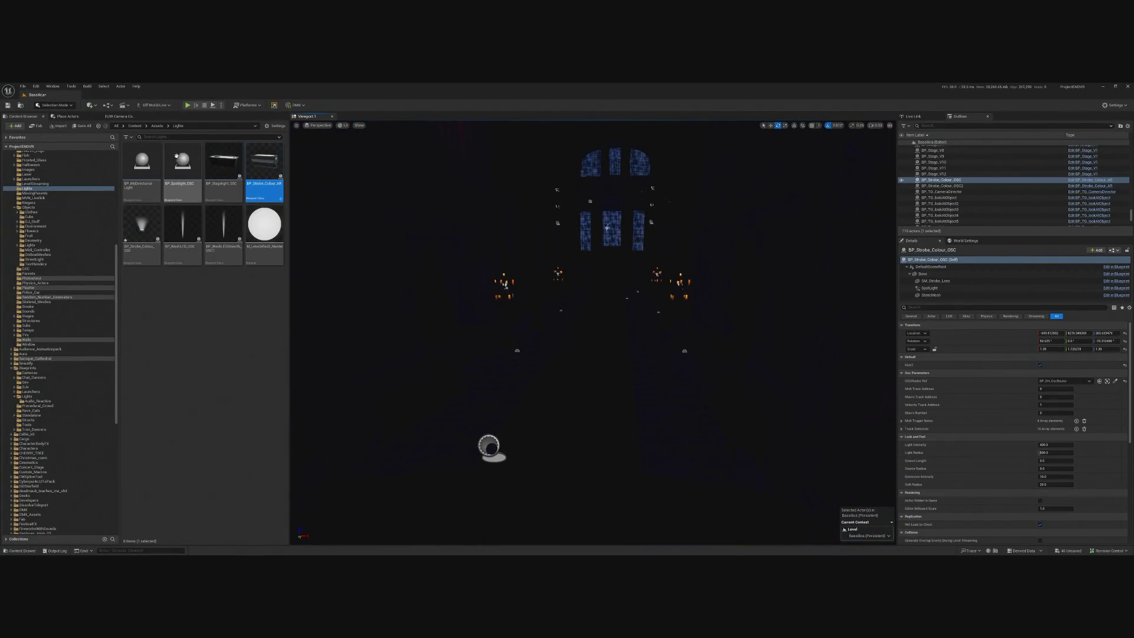
- Place a Rect Light from the Lights list onto the hall floor and select it
click(67, 116)
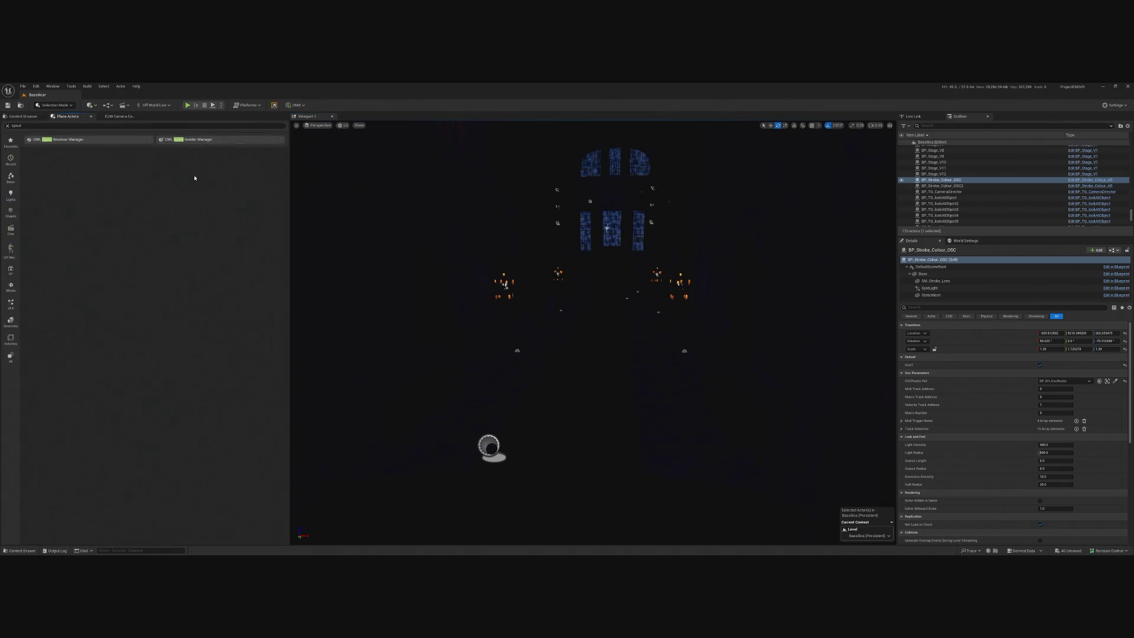
click(11, 195)
mouse_move(200, 144)
mouse_down()
mouse_move(587, 266)
mouse_move(585, 304)
mouse_up()
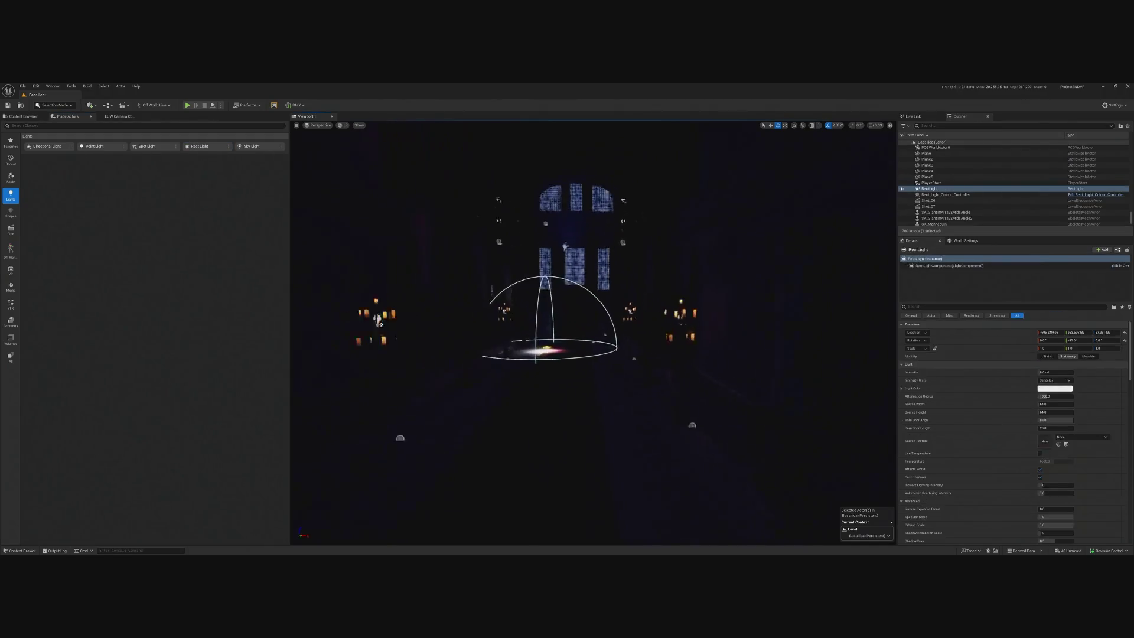
key(f)
click(609, 375)
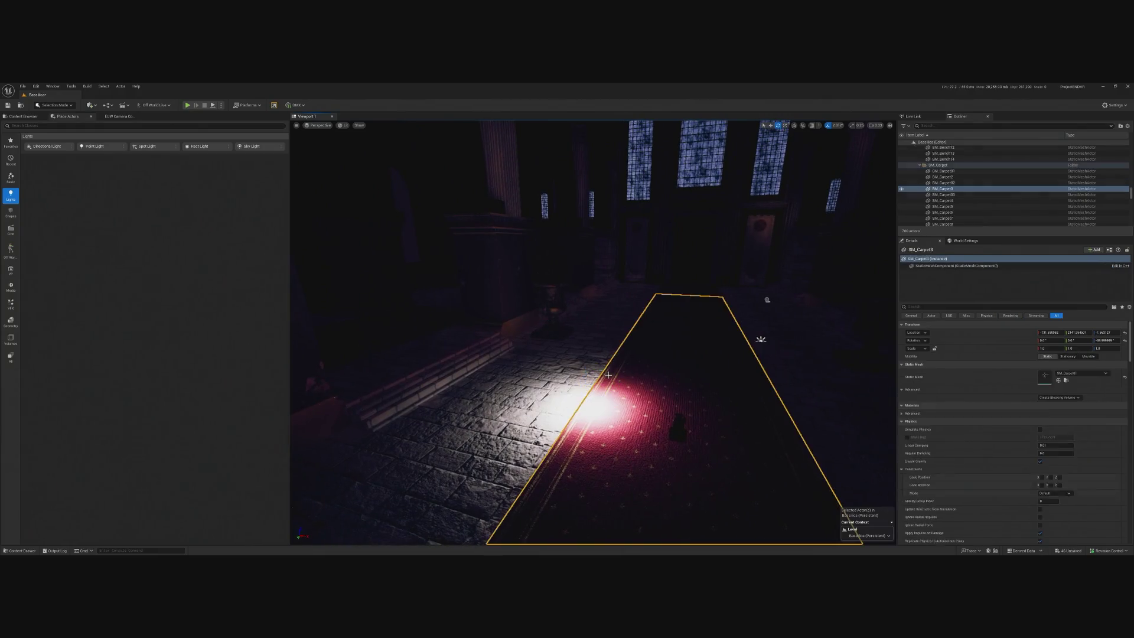
click(591, 392)
- Tilt the rect light about 45° and move it back along the hall in world space
mouse_move(626, 399)
mouse_down()
mouse_move(616, 373)
mouse_move(293, 195)
mouse_move(304, 198)
mouse_up()
key(w)
click(794, 125)
mouse_move(667, 373)
mouse_down()
mouse_move(514, 362)
mouse_move(468, 380)
mouse_move(496, 372)
mouse_up()
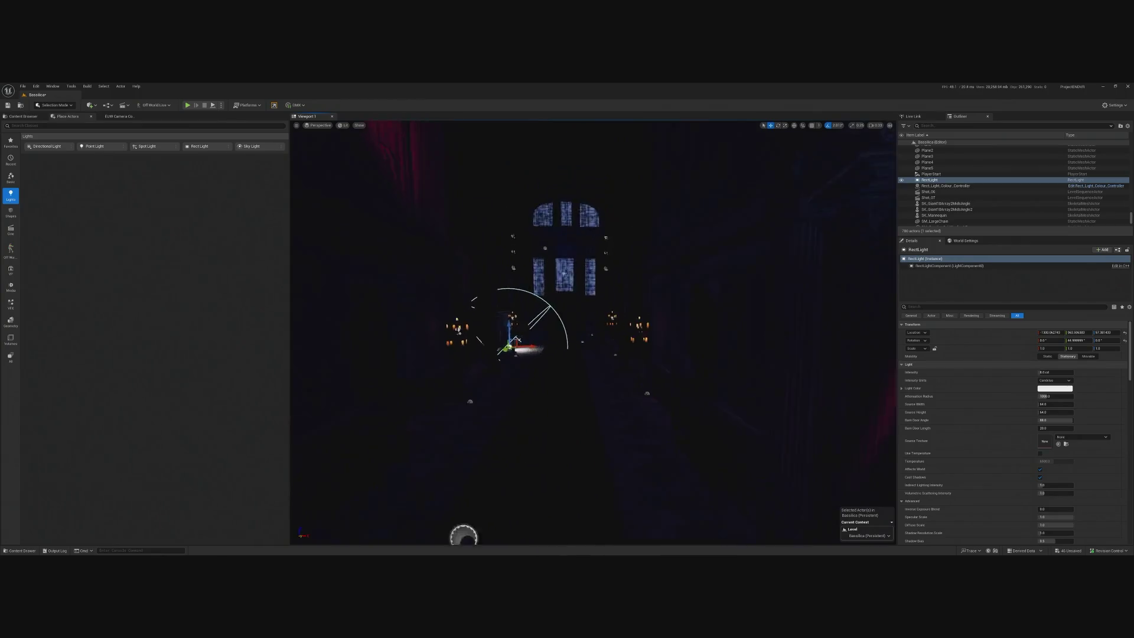
- Set intensity to 160 cd and attenuation radius to 16384, then move the light beside the urn
drag(1070, 373, 1092, 373)
text(160)
key(Return)
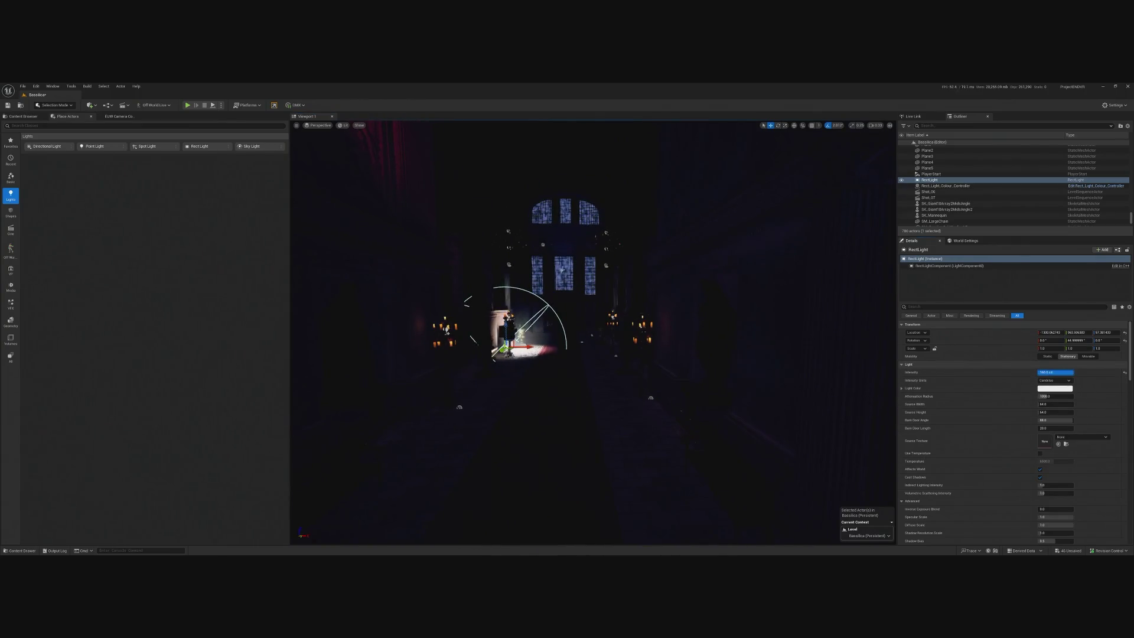
drag(1046, 401, 1119, 401)
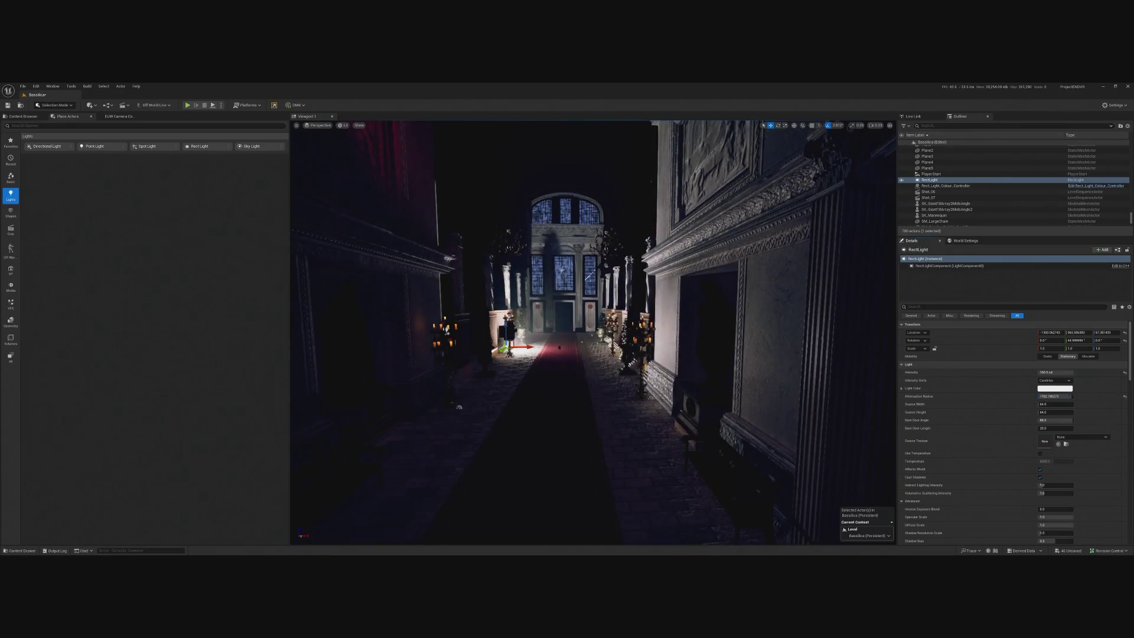
key(f)
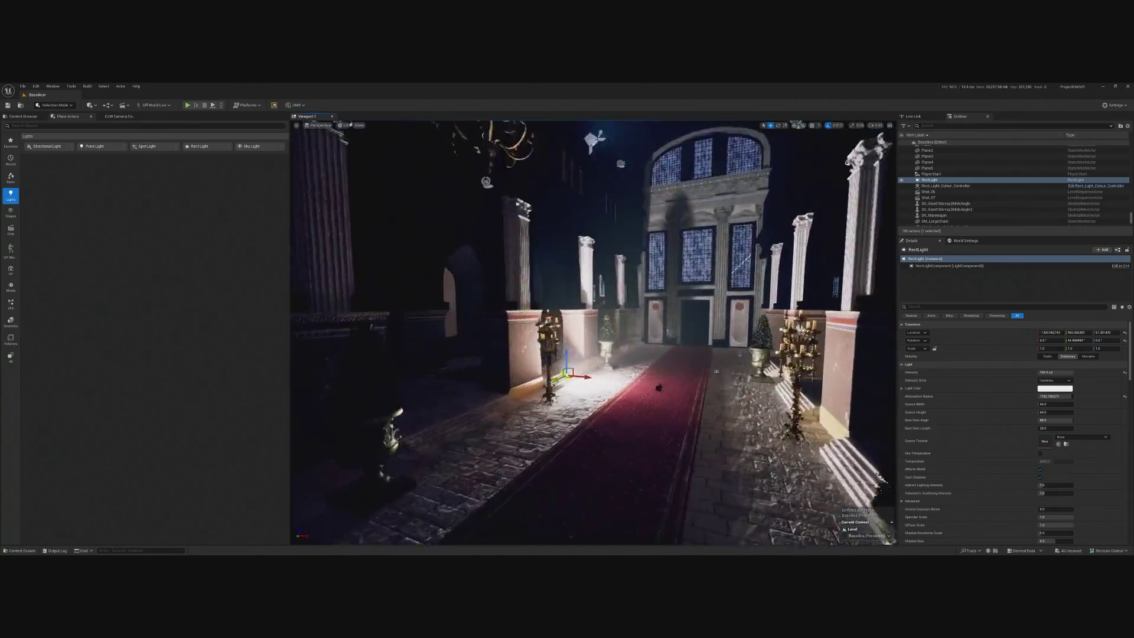
mouse_move(632, 339)
mouse_down()
mouse_move(732, 319)
mouse_move(696, 378)
mouse_up()
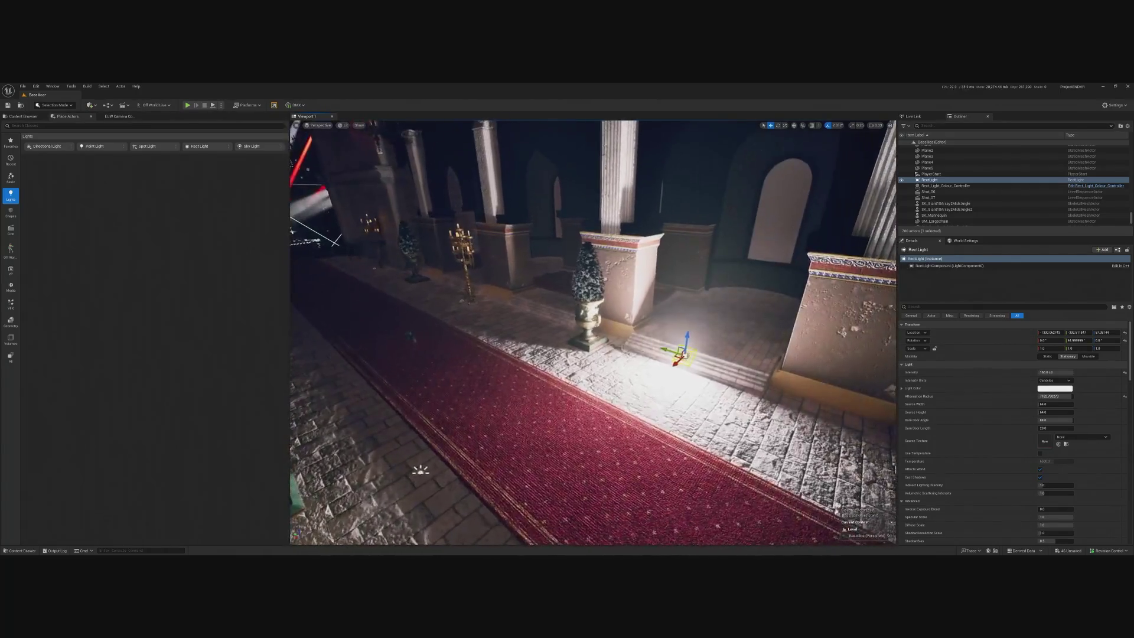
- Alt-drag out RectLight2, then duplicate it into RectLight3 beside the red-carpet steps
drag(665, 351, 518, 304)
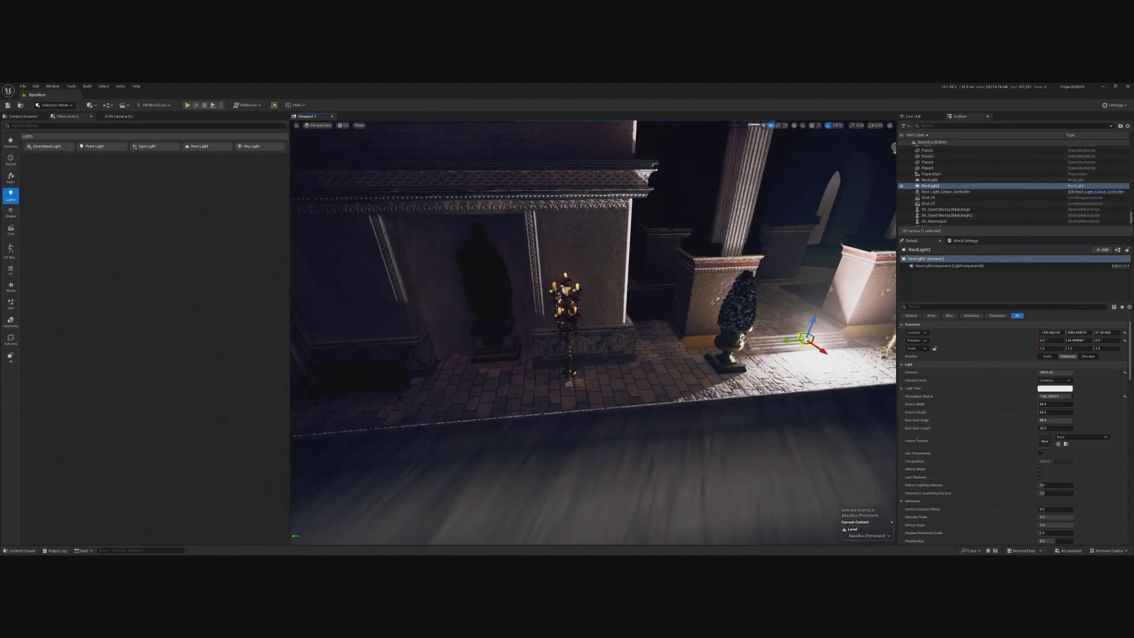
key(ctrl+d)
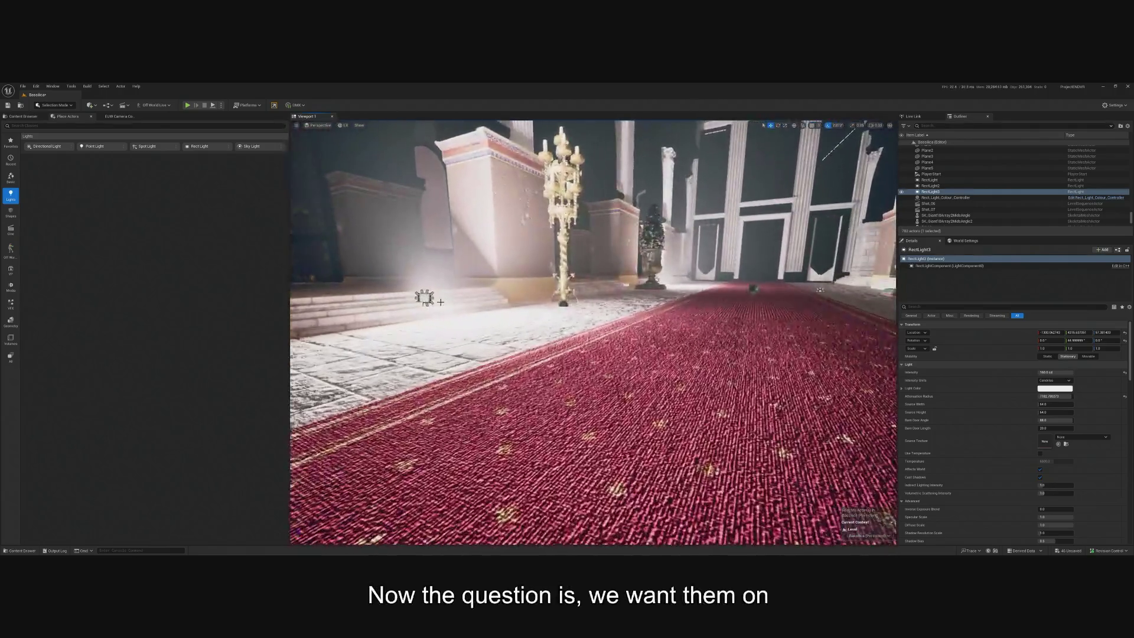
ctrl+click(413, 294)
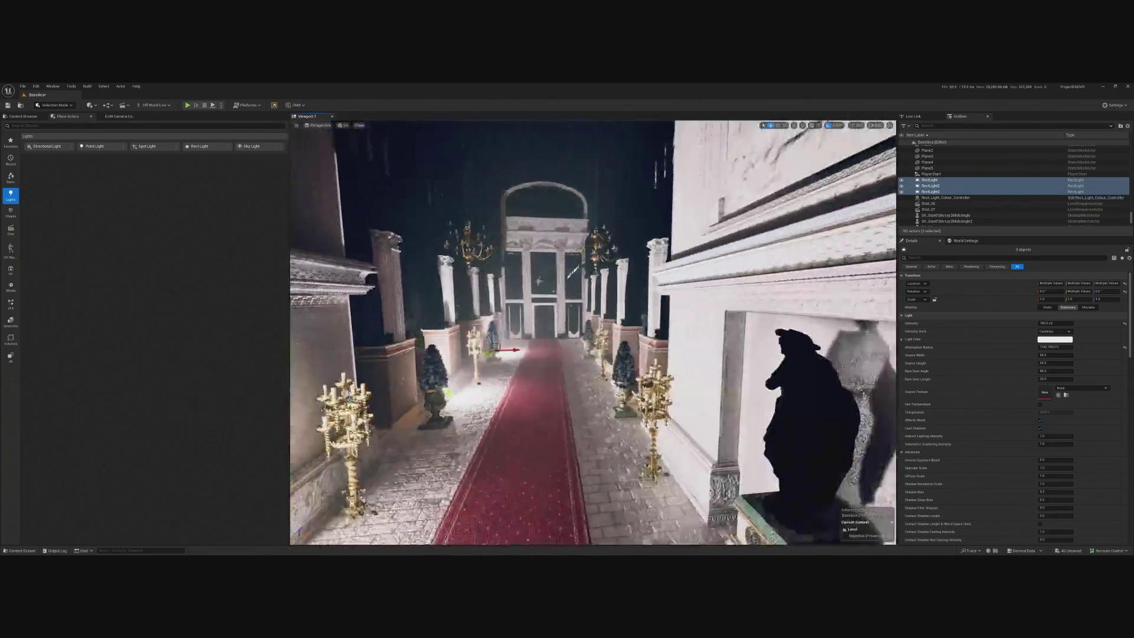
- Rotate RectLight, RectLight2 and RectLight3 together to -135° and save the basilica level
ctrl+click(705, 294)
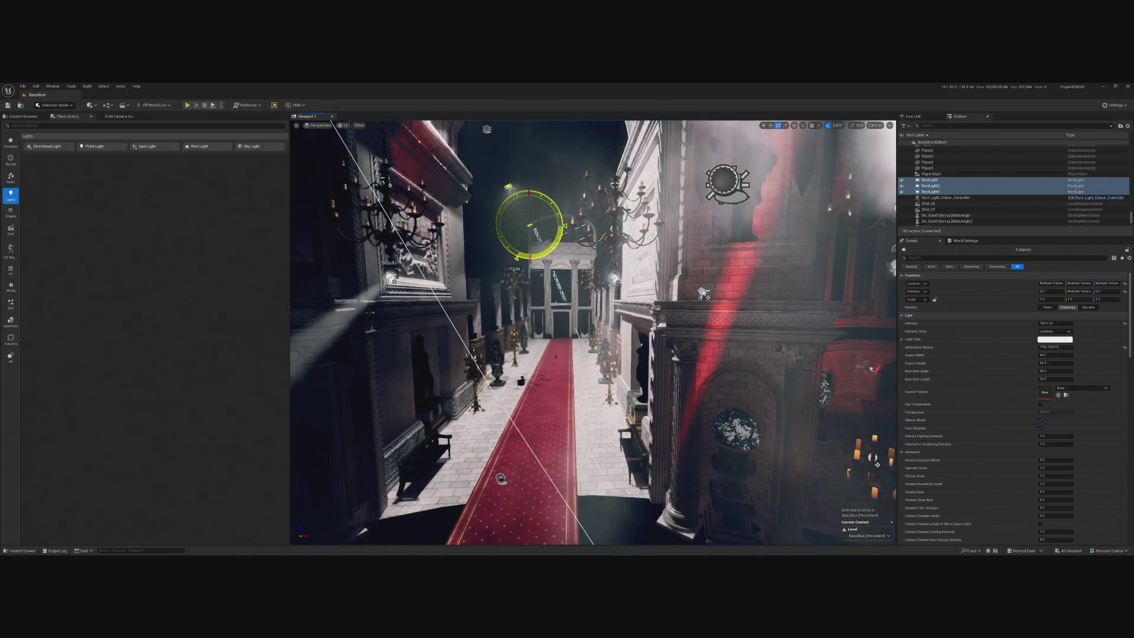
mouse_move(507, 266)
mouse_down()
mouse_move(498, 258)
mouse_move(526, 272)
mouse_up()
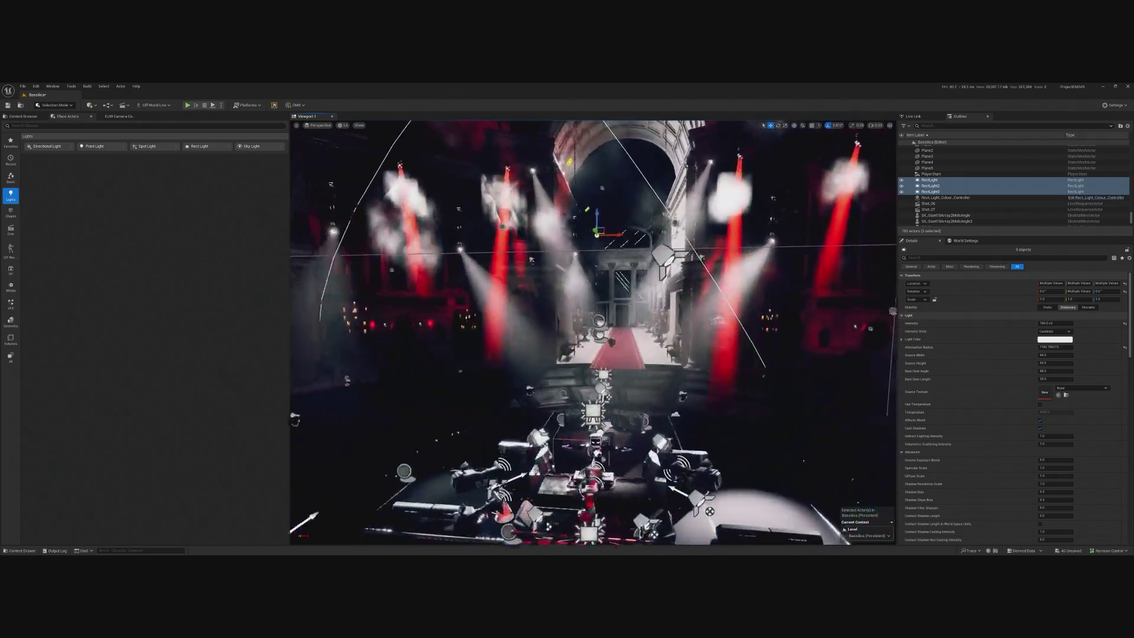
key(ctrl+s)
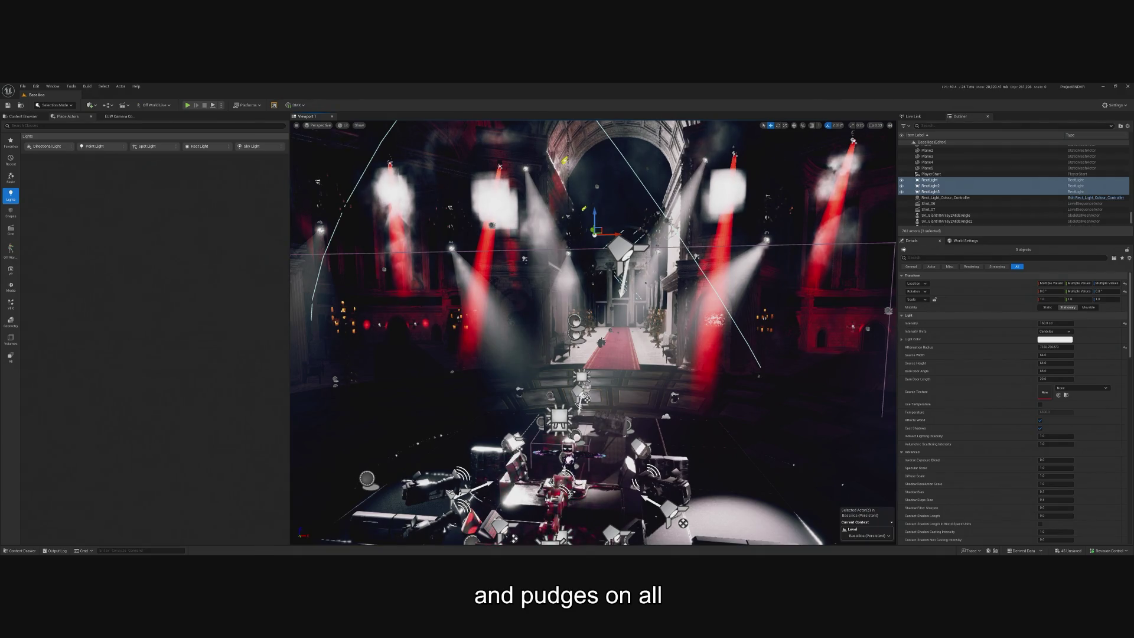
click(22, 86)
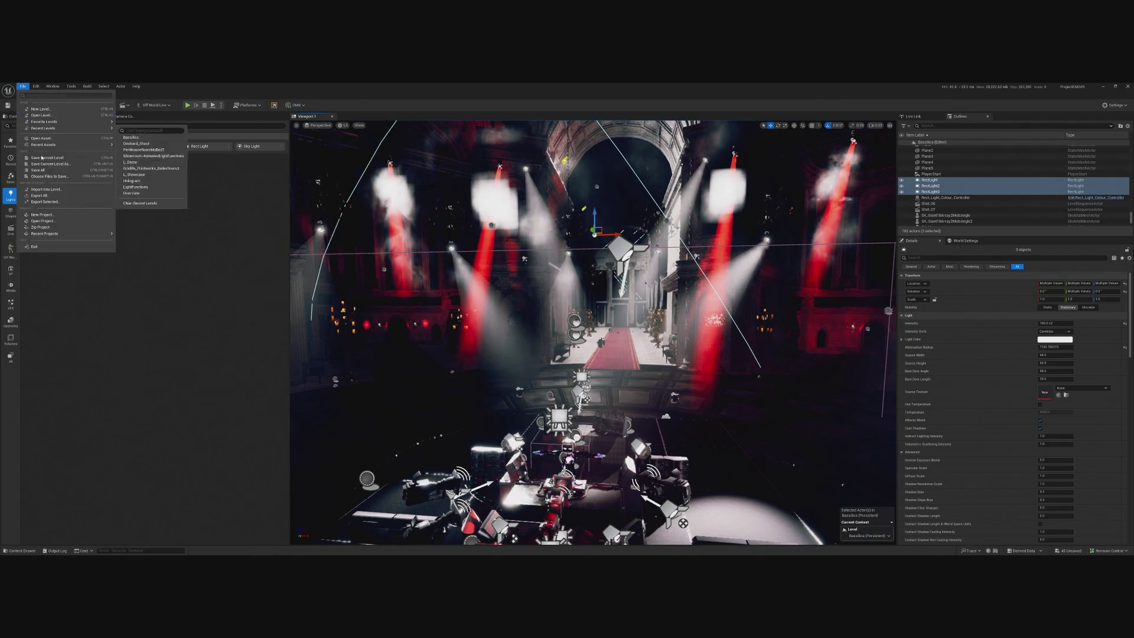
- Save all modified assets, checking them out in the Check Out Assets dialog
click(41, 168)
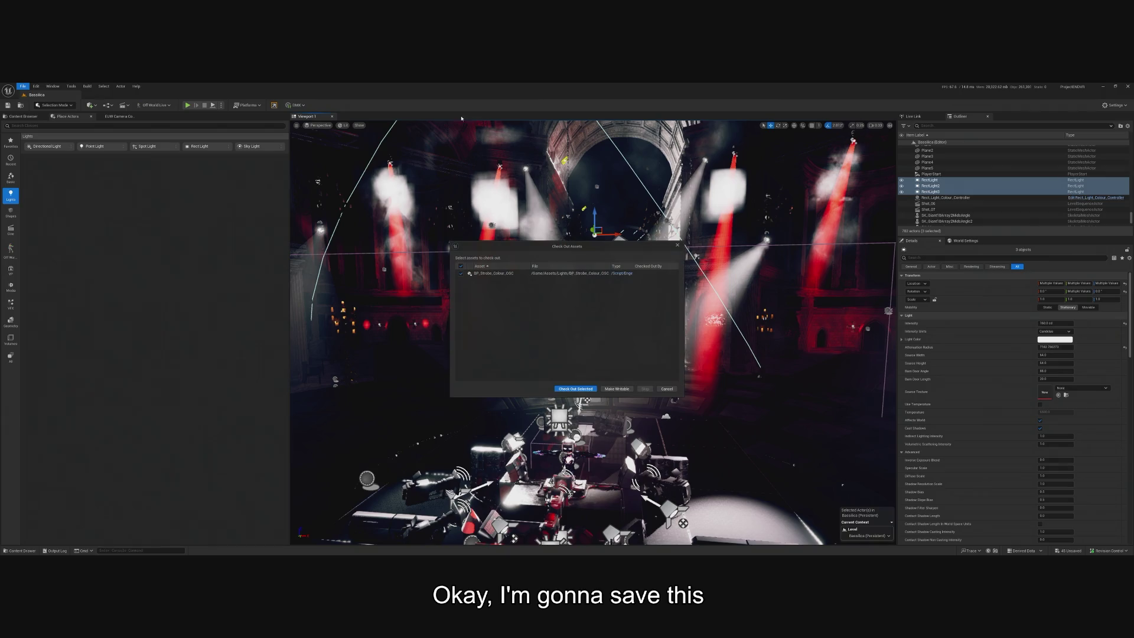
click(576, 389)
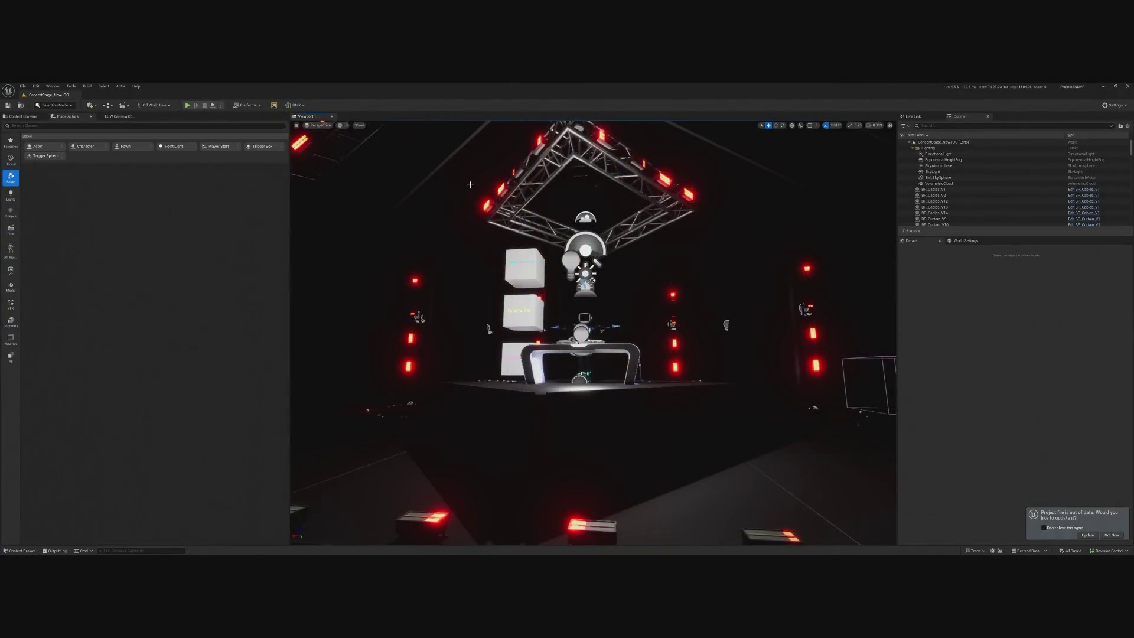
- Reopen the Bassilica level from Recent Levels
click(22, 85)
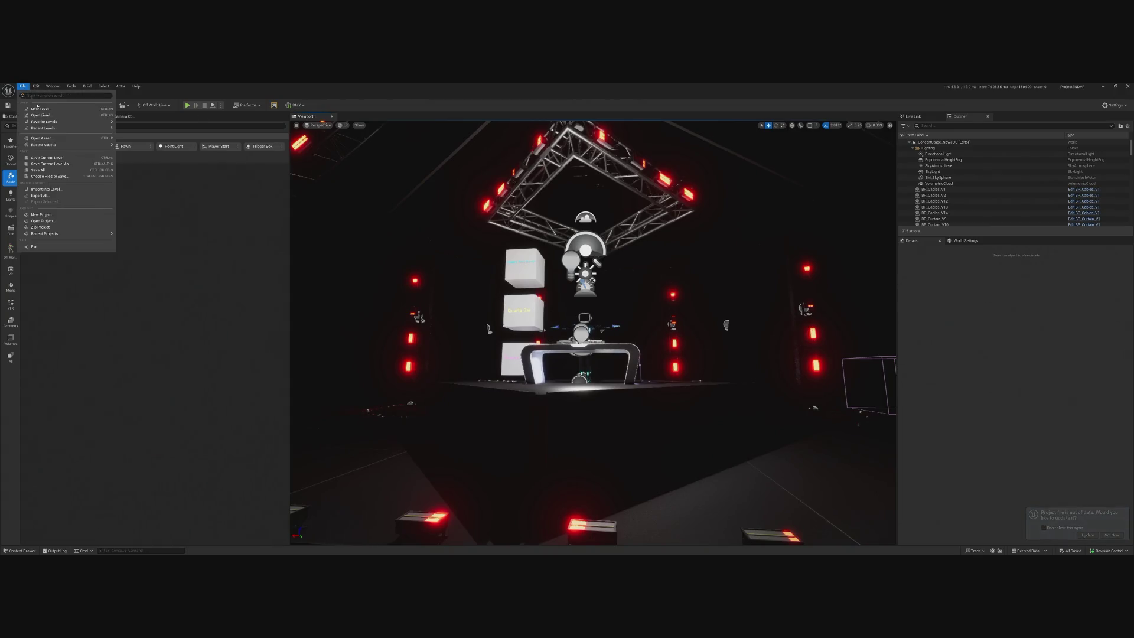
mouse_move(54, 129)
click(147, 139)
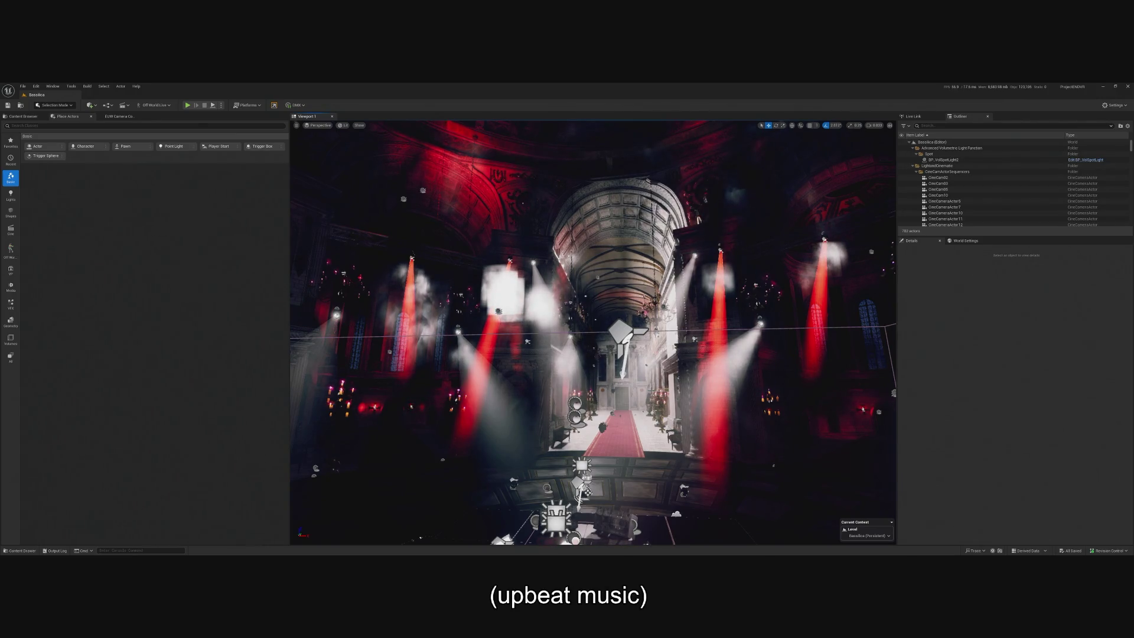
- Open the Gridlife_Printworks_BoilerRoom3 level from Recent Levels
click(23, 85)
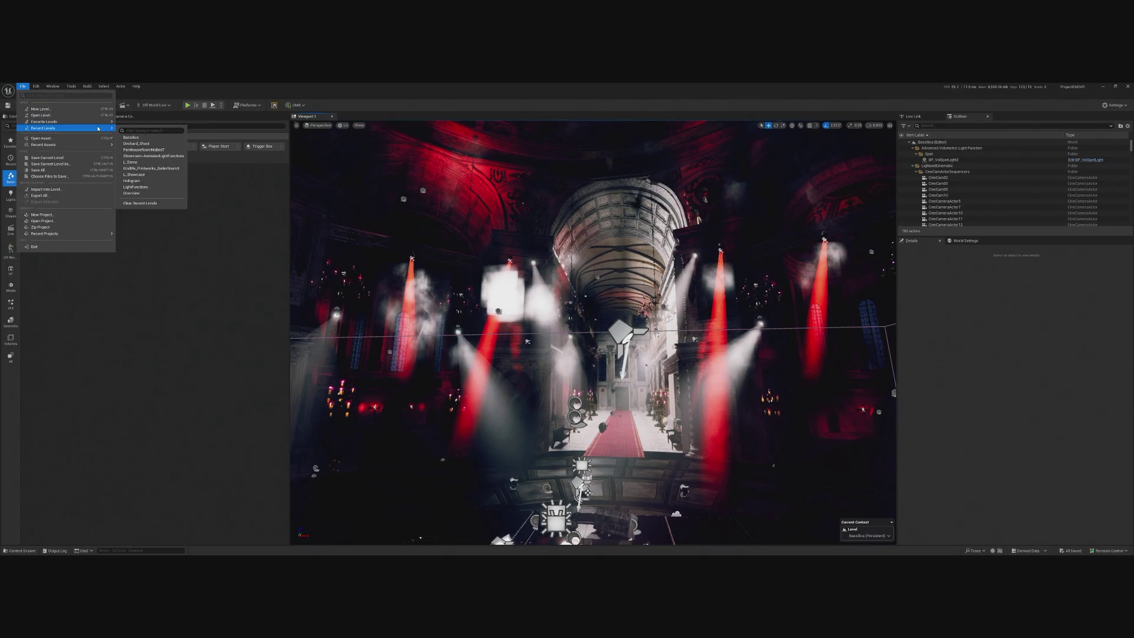
mouse_move(93, 132)
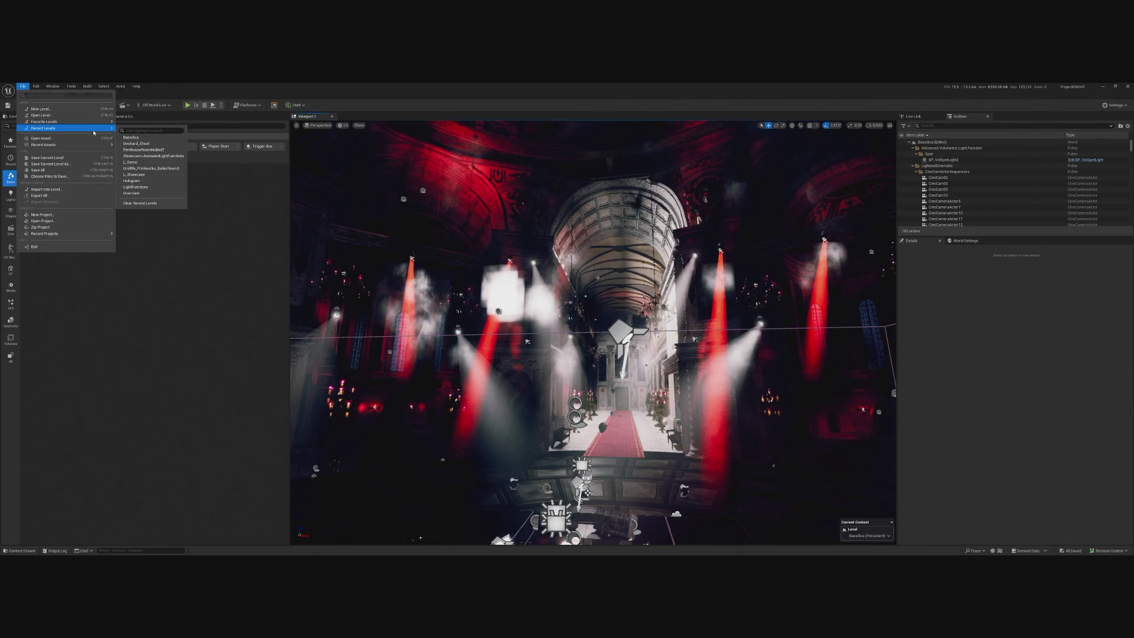
click(141, 169)
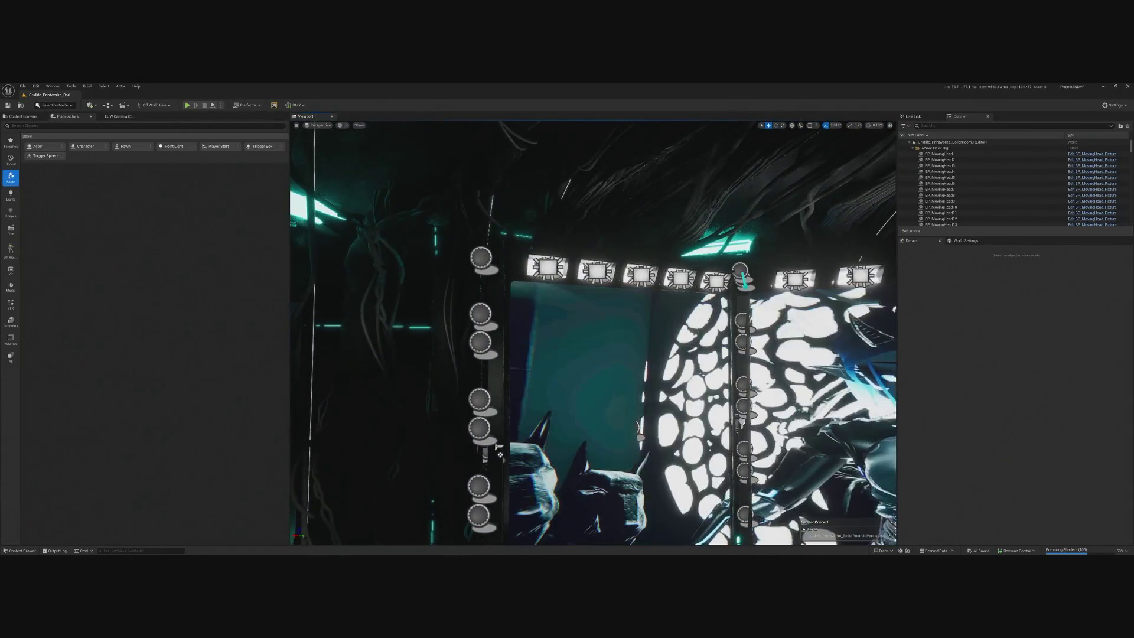
- Locate the BP_Stagelight48 blueprint in the Content Browser's Lights folder
click(955, 193)
right_click(955, 193)
click(974, 213)
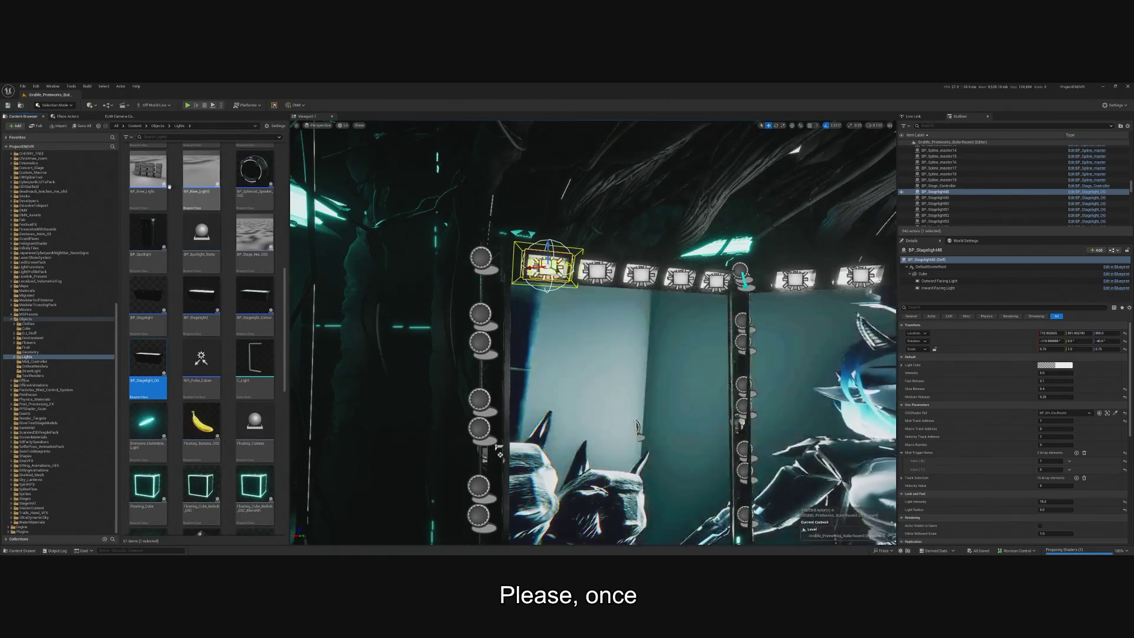
- Return to the Bassilica level via Recent Levels
click(27, 87)
mouse_move(60, 131)
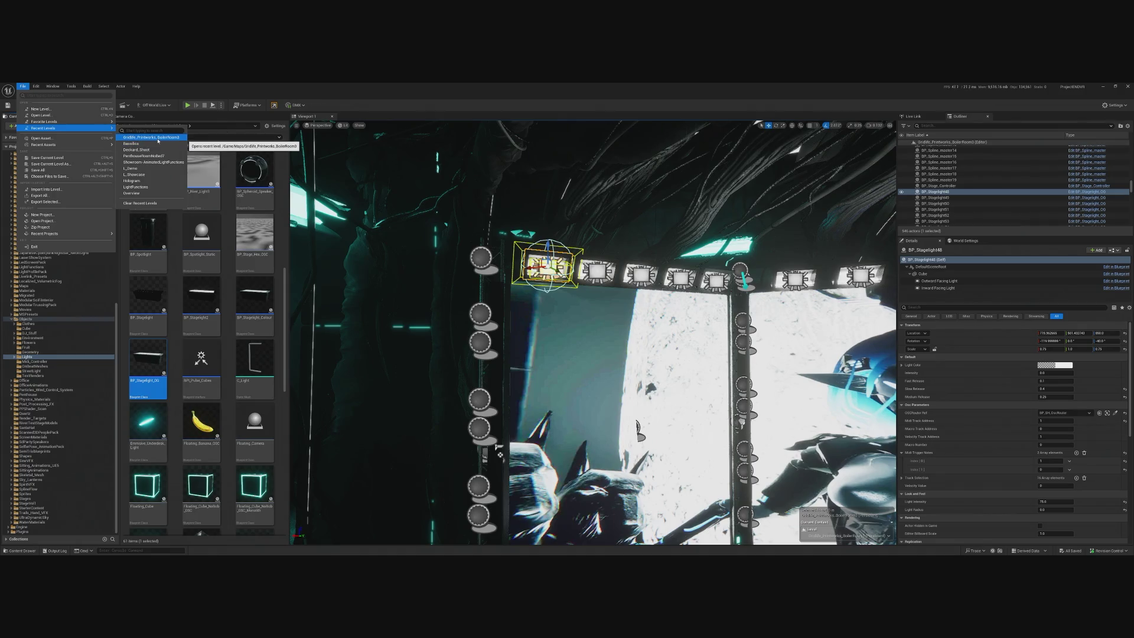
click(124, 140)
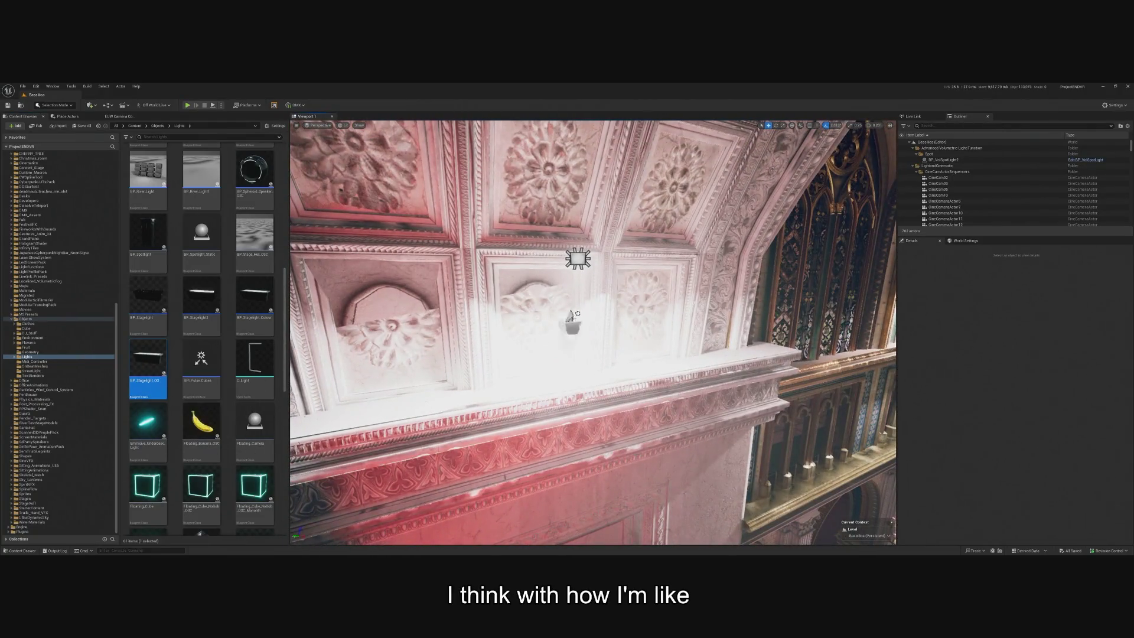
- Delete the ceiling light, RectLight2 and the remaining RectLight
click(577, 259)
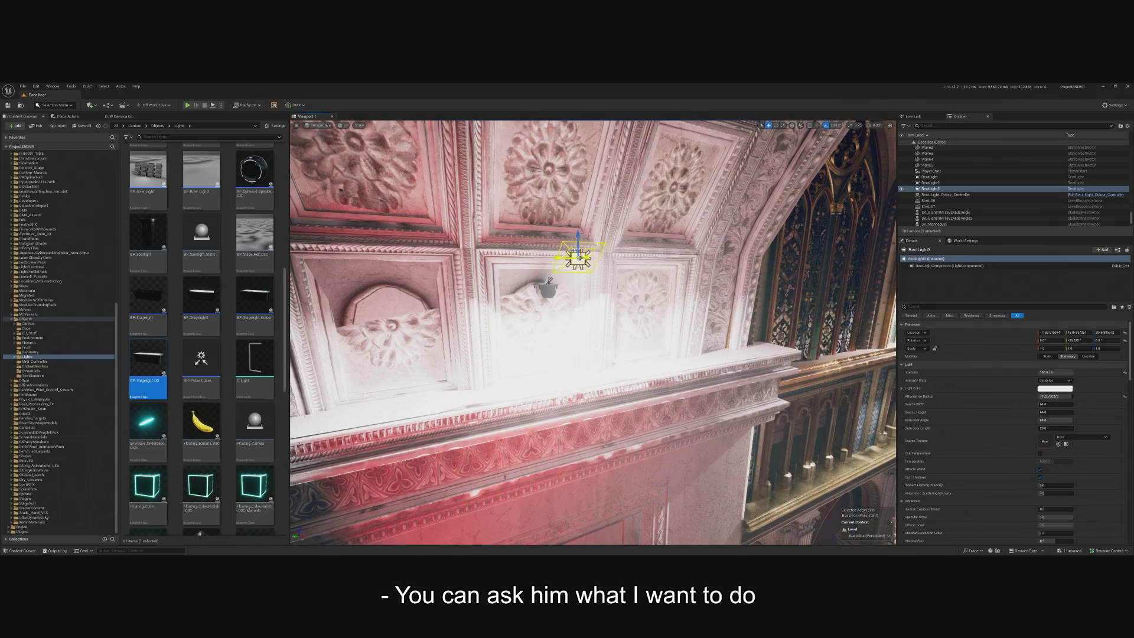
key(Delete)
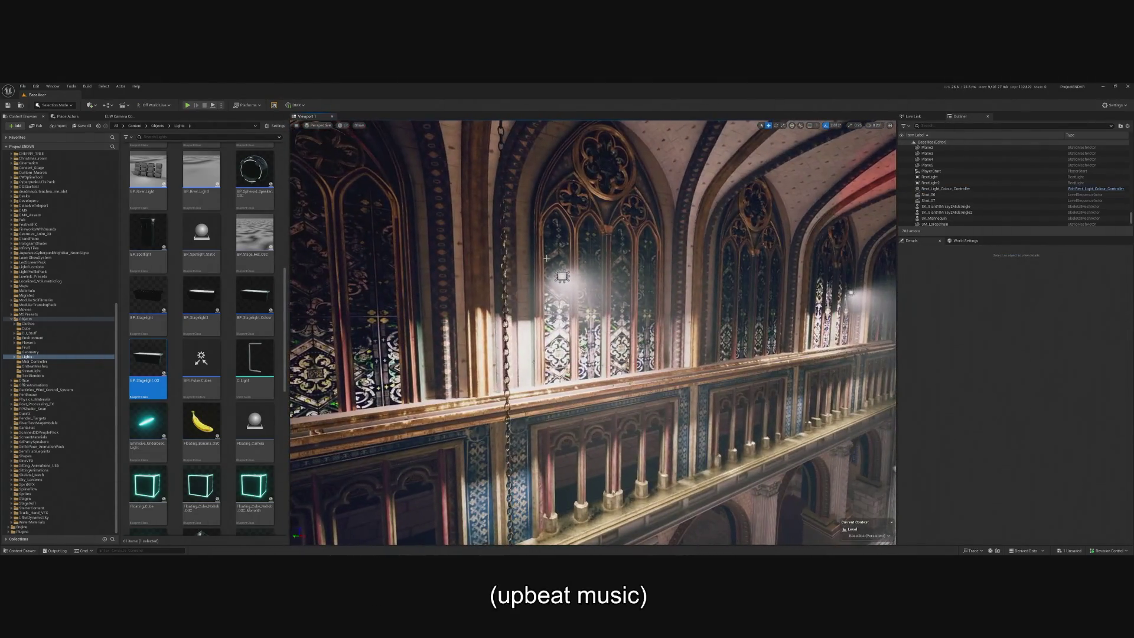
click(572, 276)
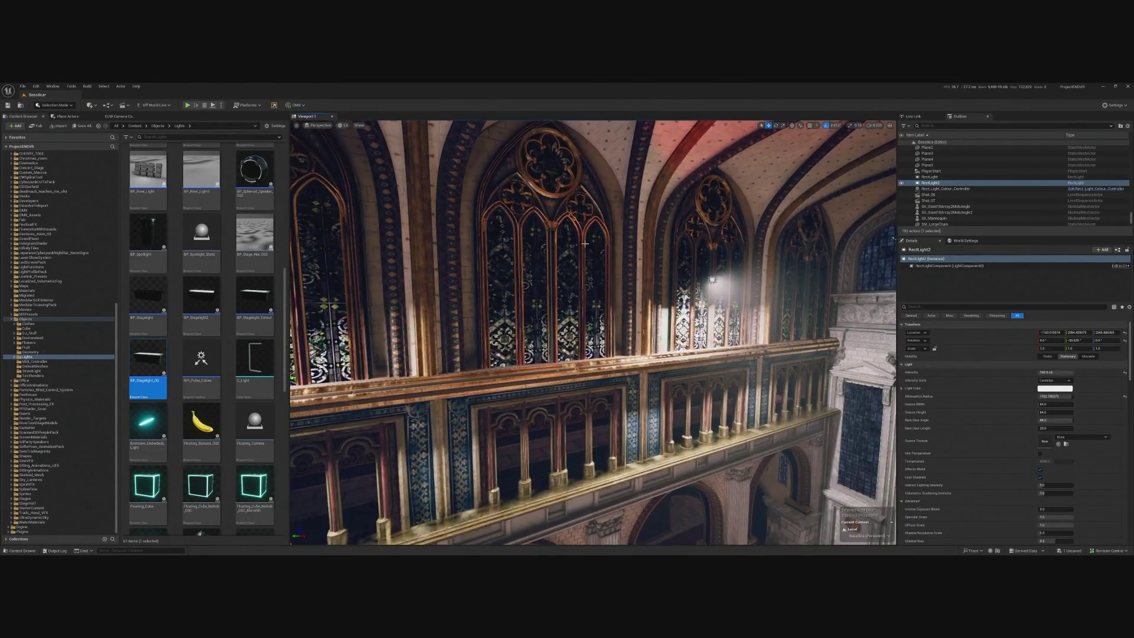
key(Delete)
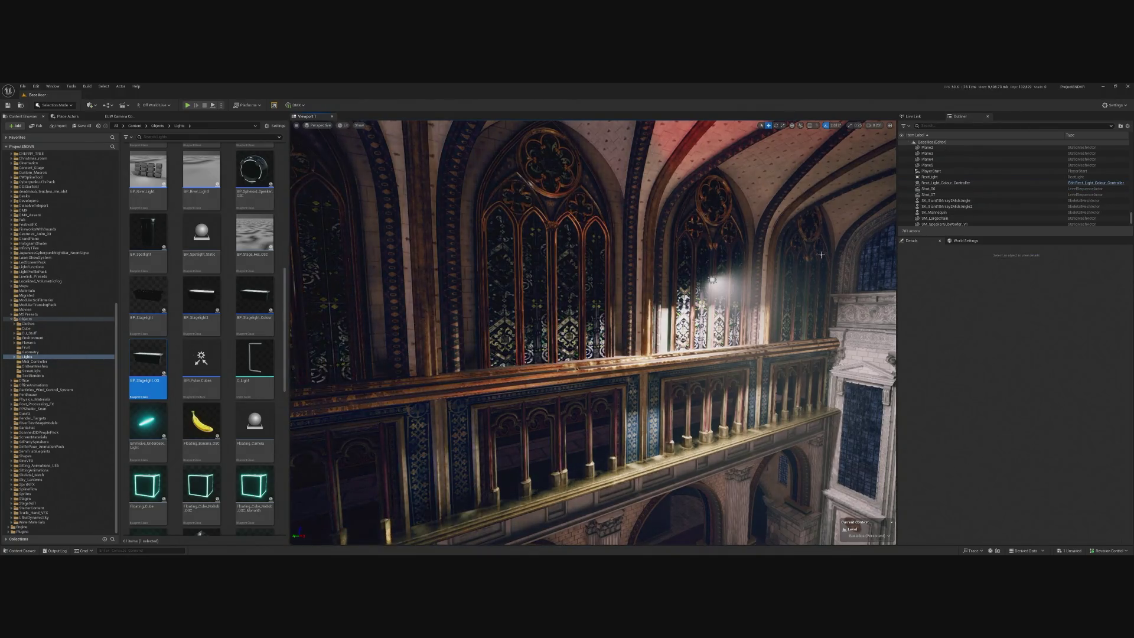
click(712, 279)
key(Delete)
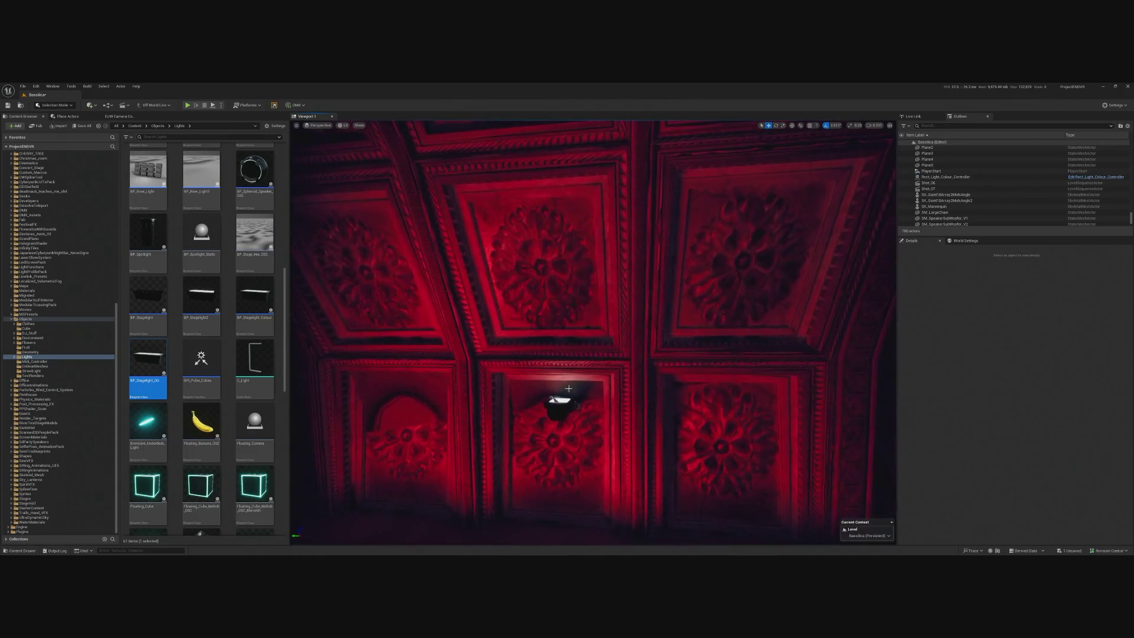
- Lower BP_Stagelight_OG down onto the balcony ledge
click(525, 385)
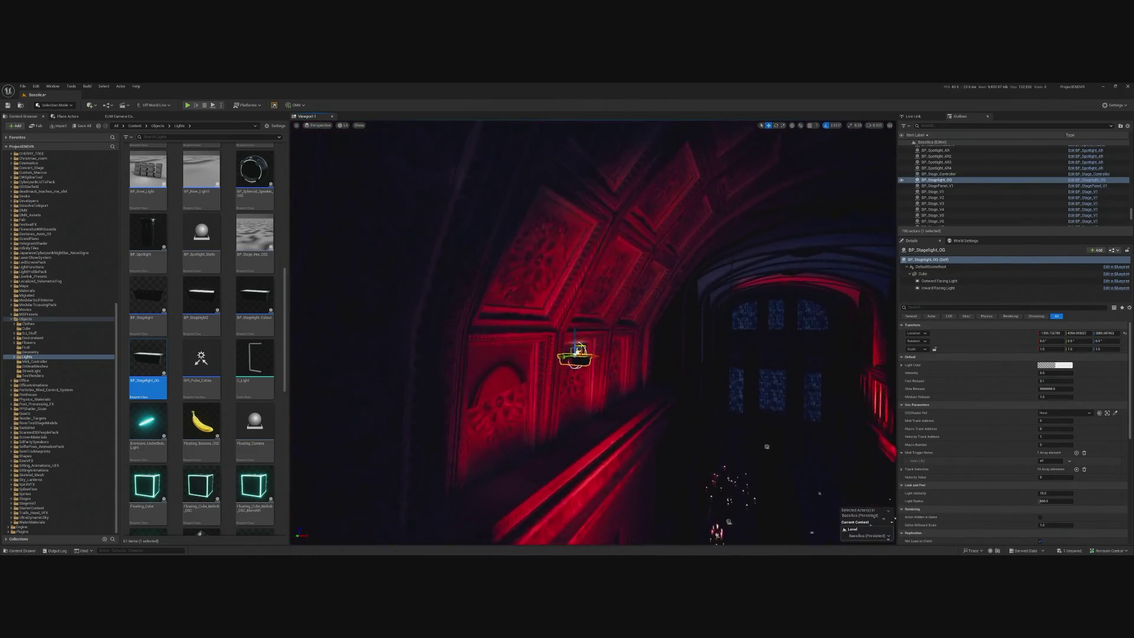
key(e)
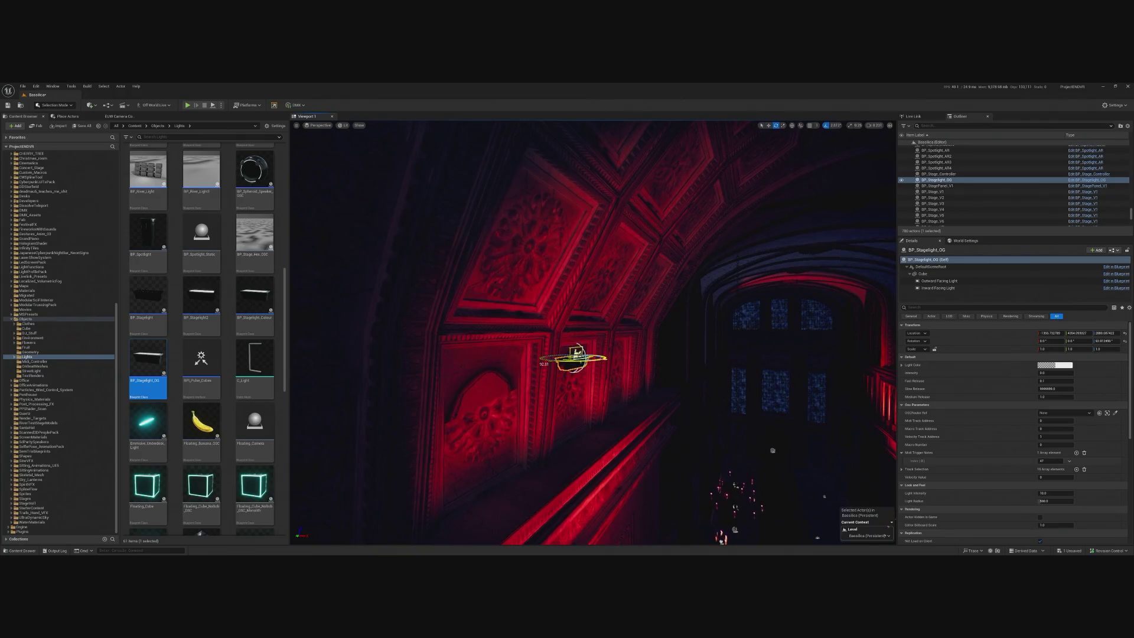
mouse_move(554, 365)
mouse_down()
mouse_move(550, 390)
mouse_move(554, 364)
mouse_up()
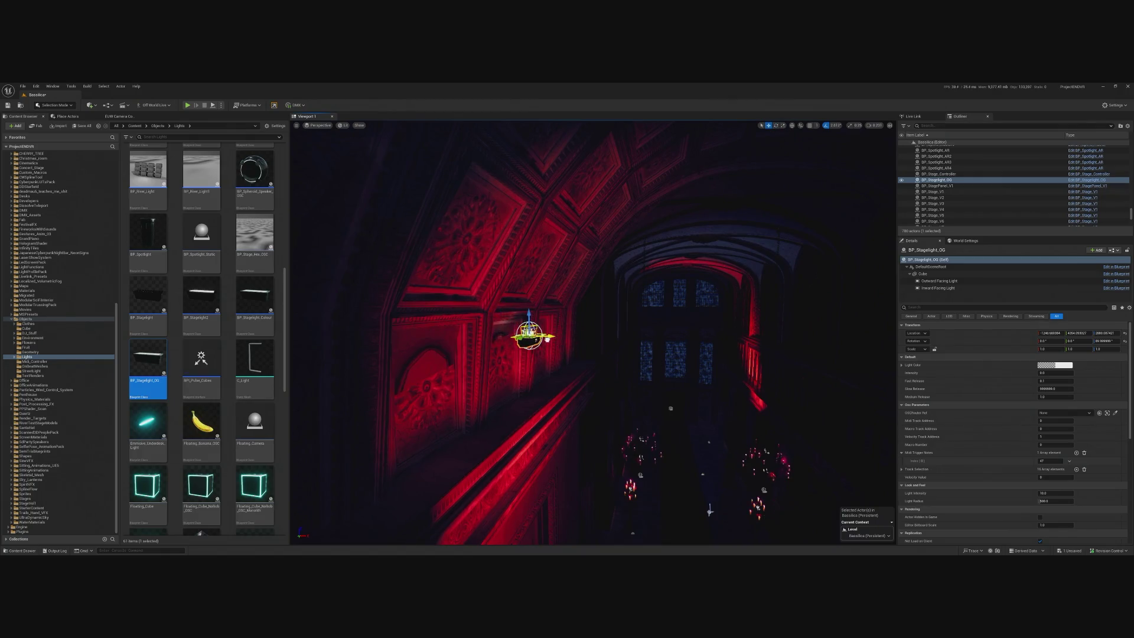
scroll(550, 242, up, 3)
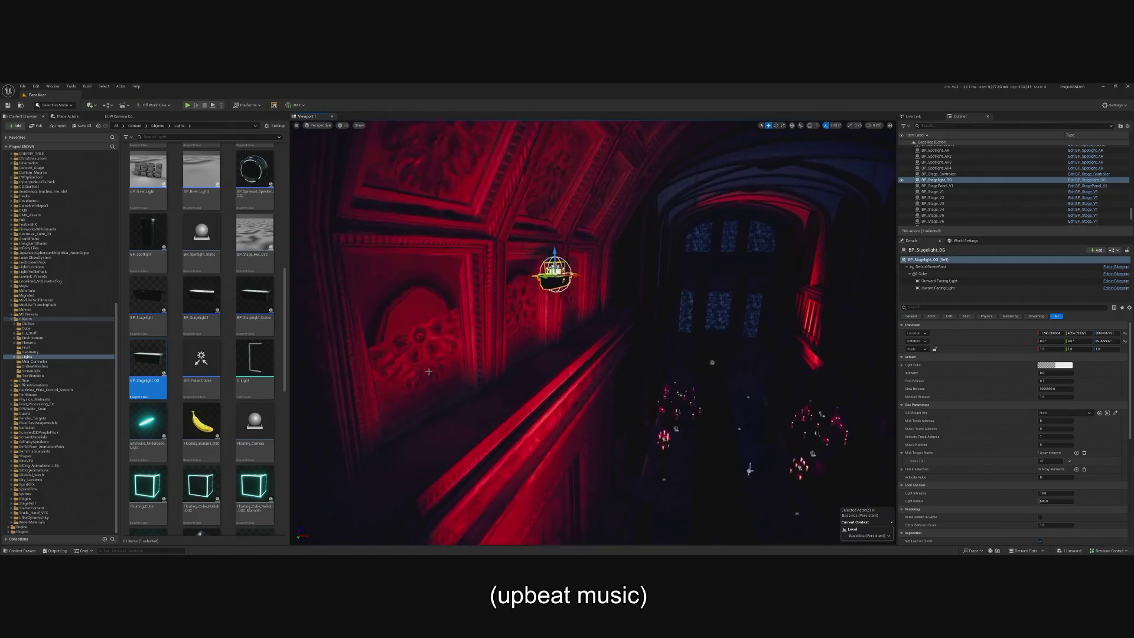
drag(556, 249, 548, 334)
scroll(567, 331, up, 2)
scroll(561, 290, up, 3)
- Tilt BP_Stagelight_OG to -45 on X, giving a rotation of -45, 0, 90
key(e)
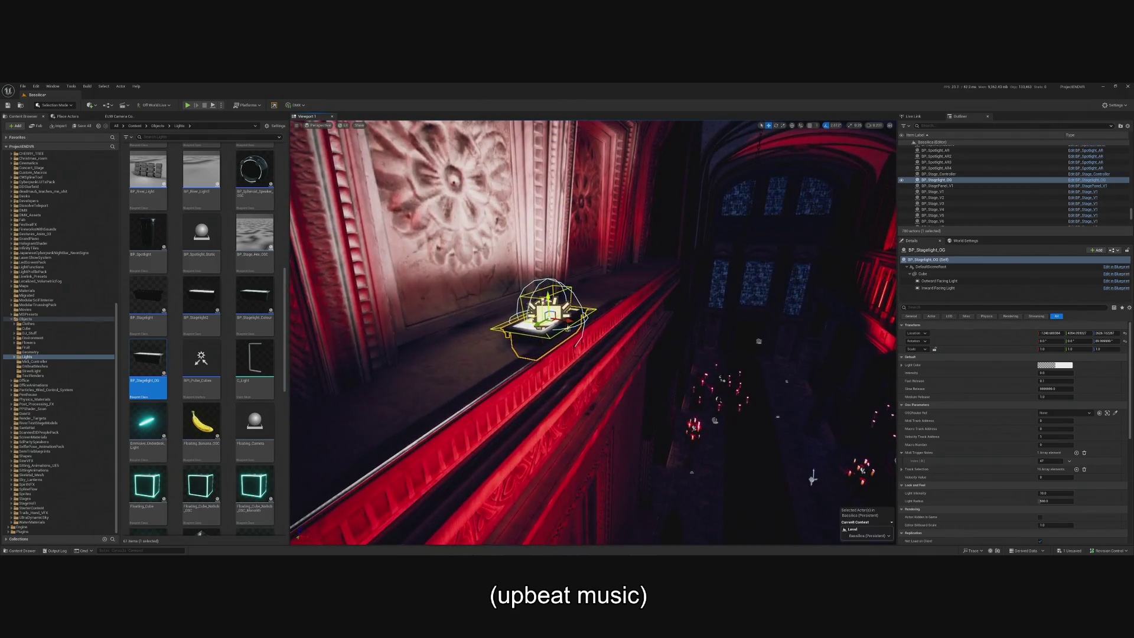
drag(561, 290, 581, 269)
scroll(581, 270, down, 3)
key(w)
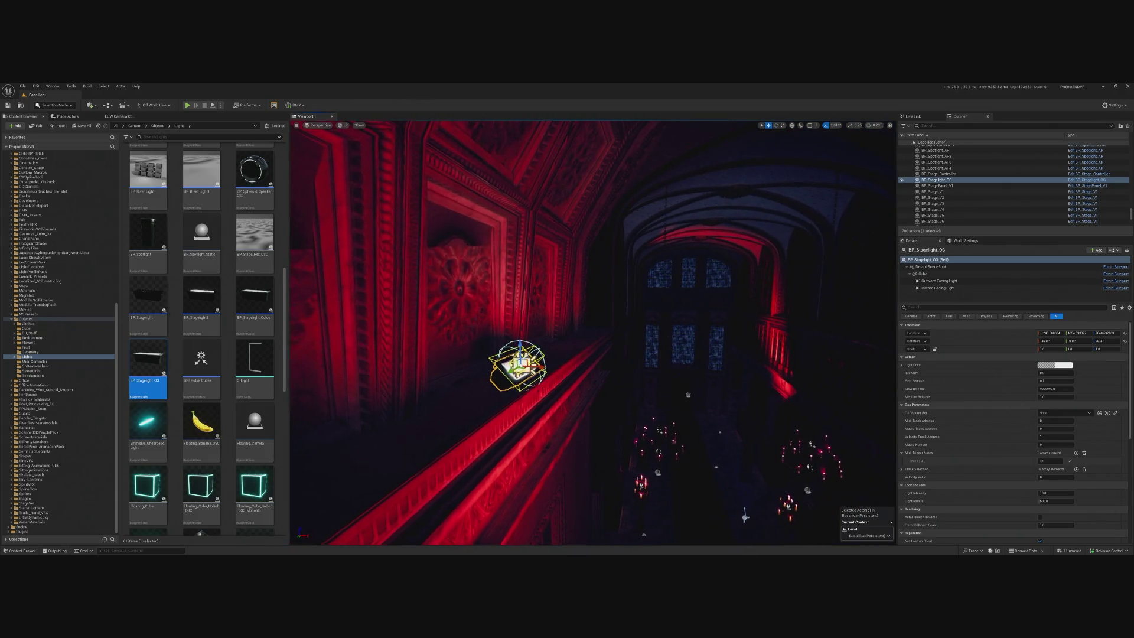
scroll(581, 269, down, 5)
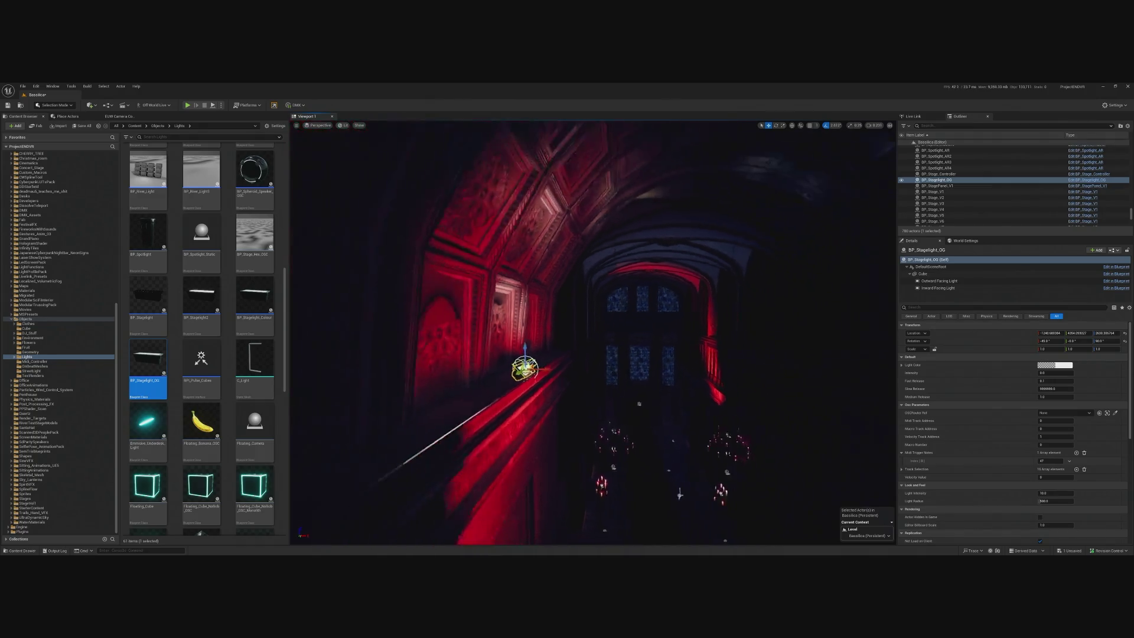
scroll(507, 353, up, 5)
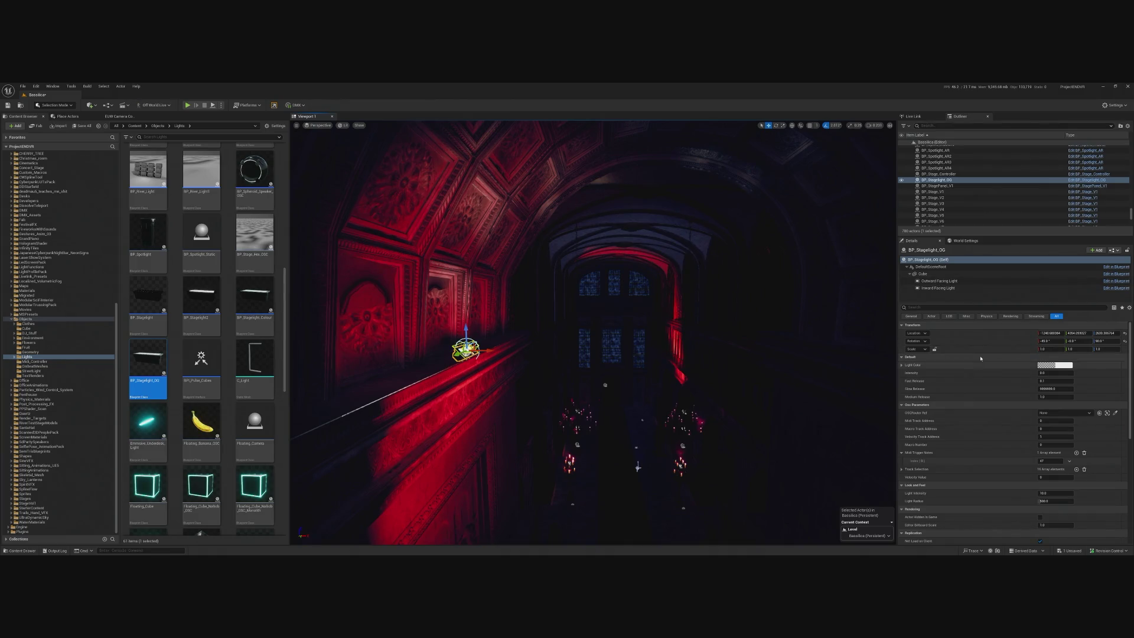
click(962, 280)
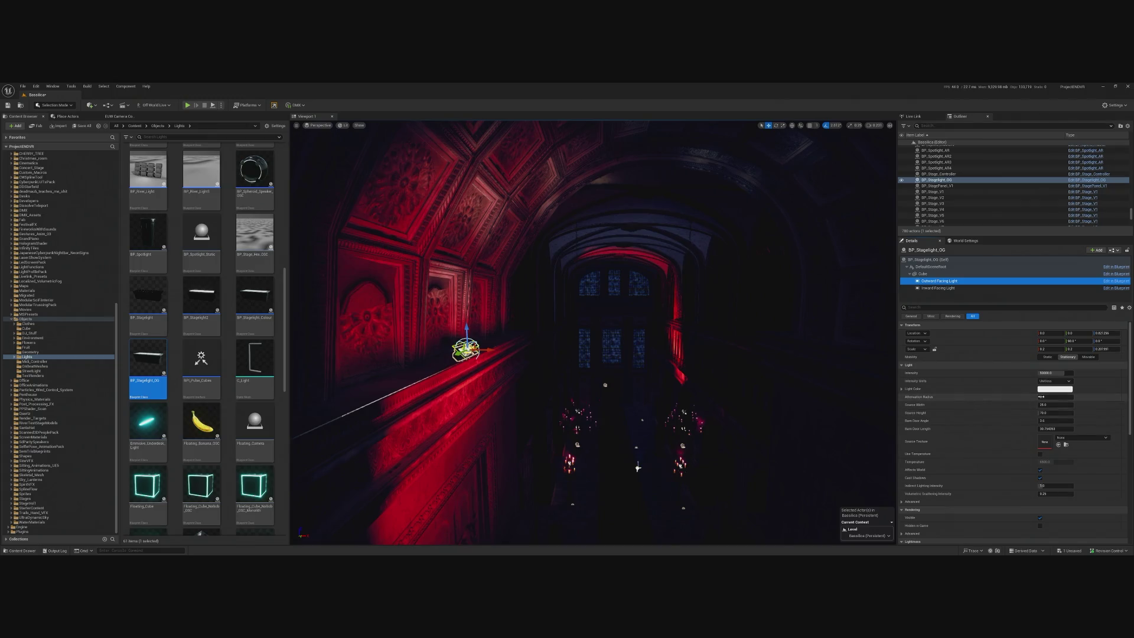
- Give the Outward Facing Light an attenuation radius of about 16384 and intensity 100000
mouse_move(1041, 396)
mouse_down()
mouse_move(1081, 396)
mouse_move(1058, 397)
mouse_up()
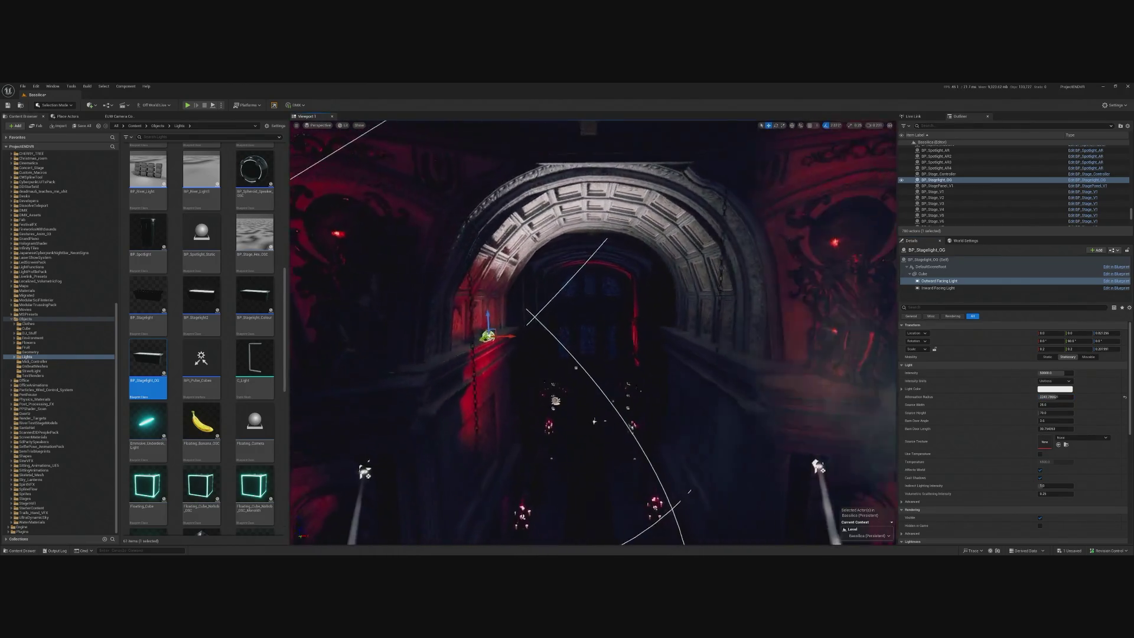
scroll(594, 333, up, 3)
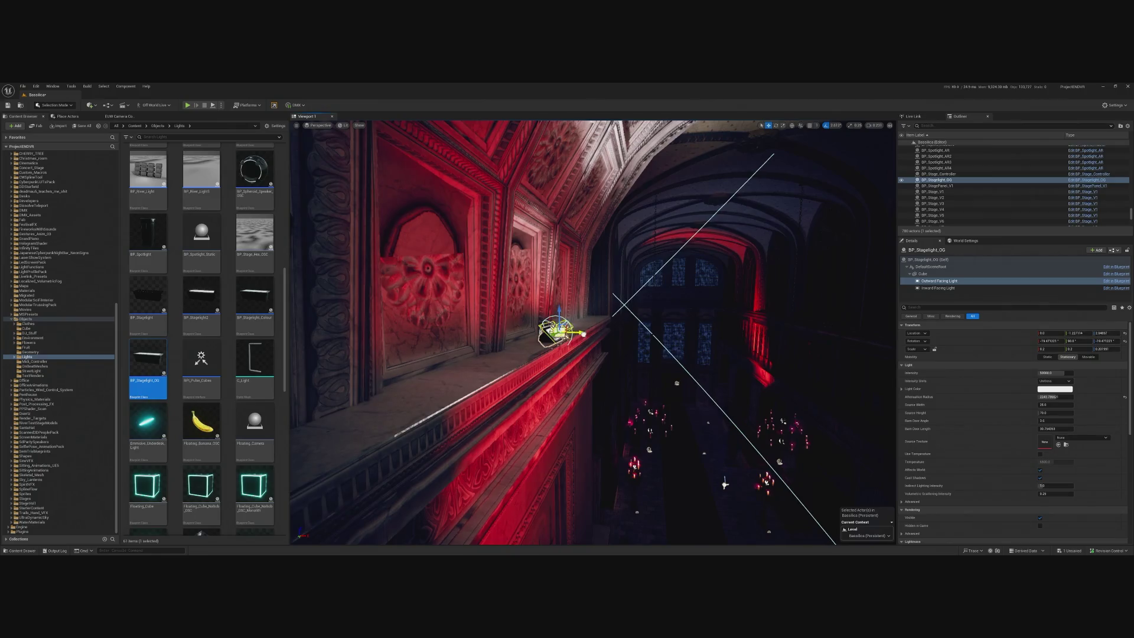
click(902, 260)
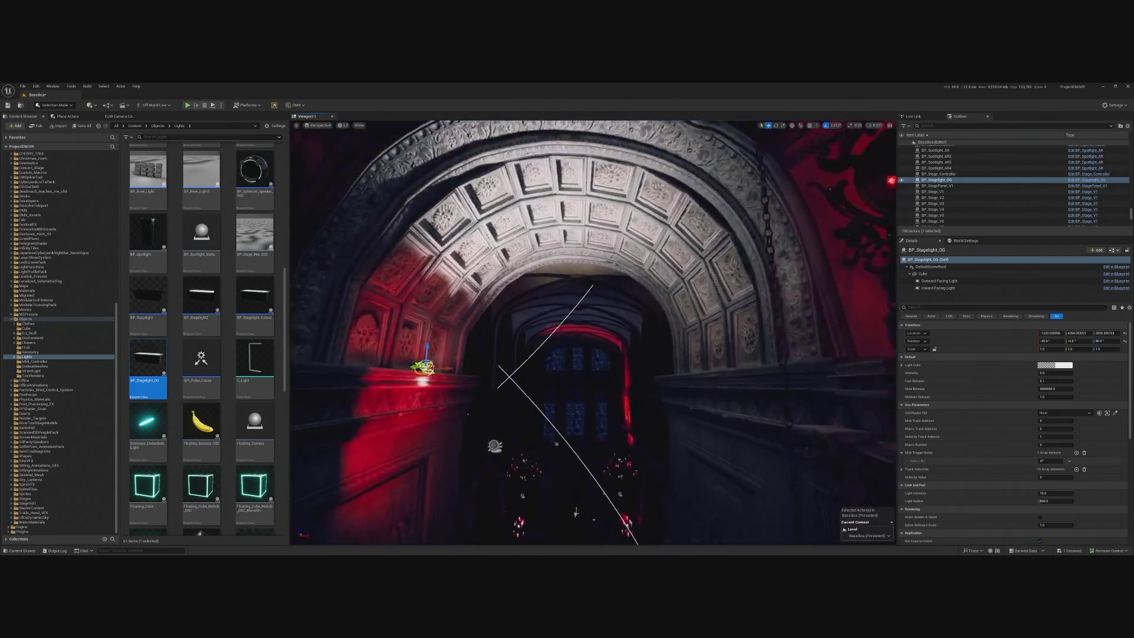
click(939, 281)
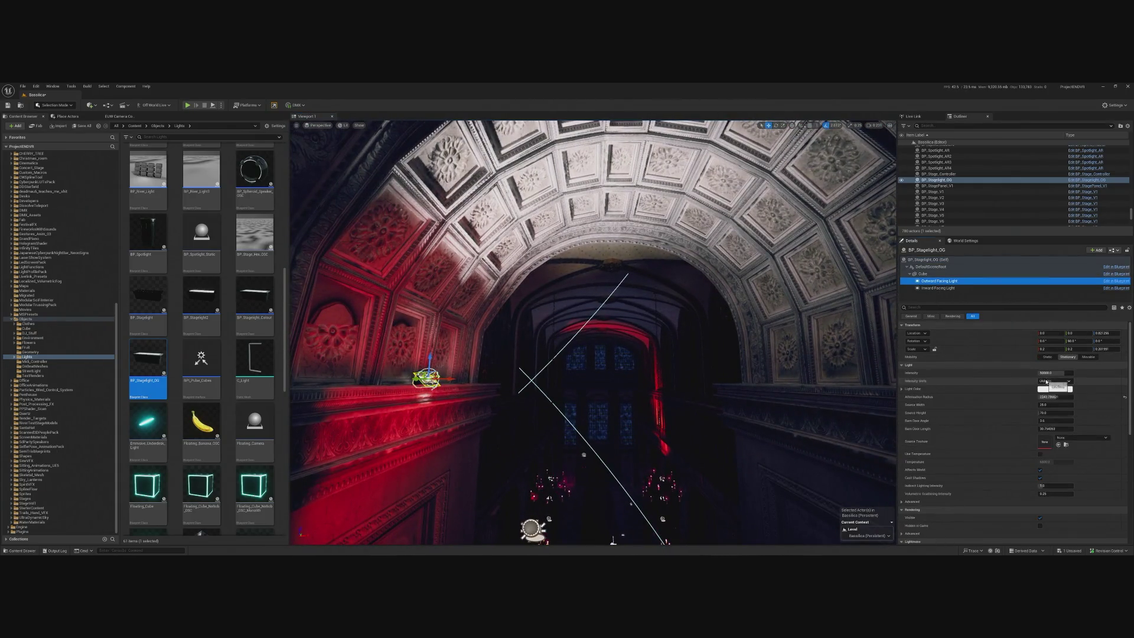
text(100000)
key(Return)
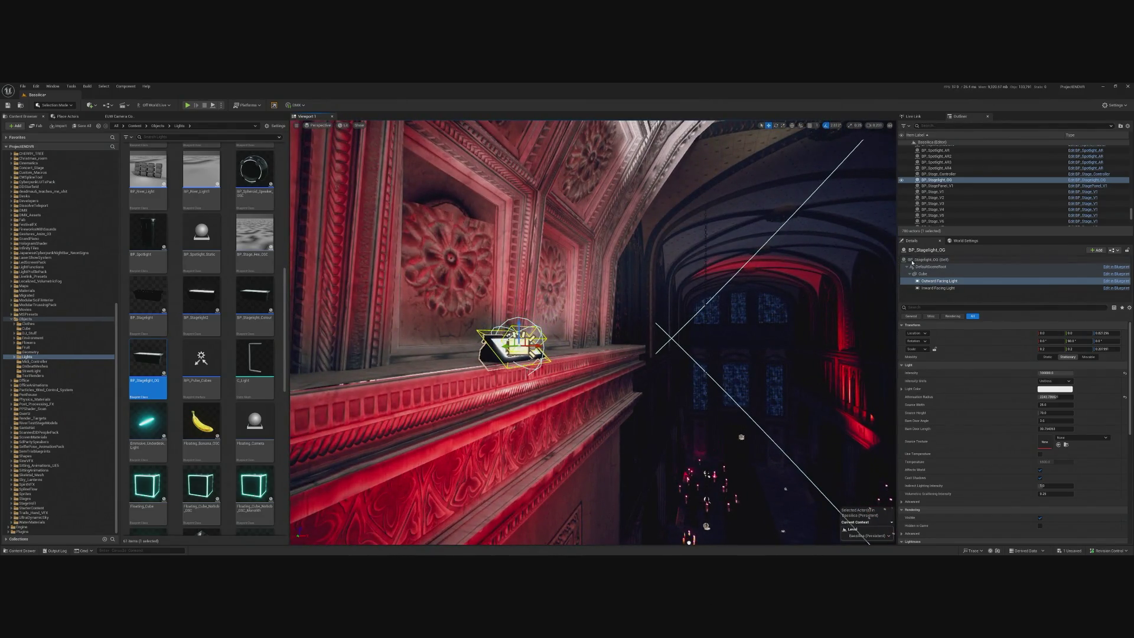
- Alt-drag a copy, BP_Stagelight_OG2, onto the opposite balcony ledge
click(912, 260)
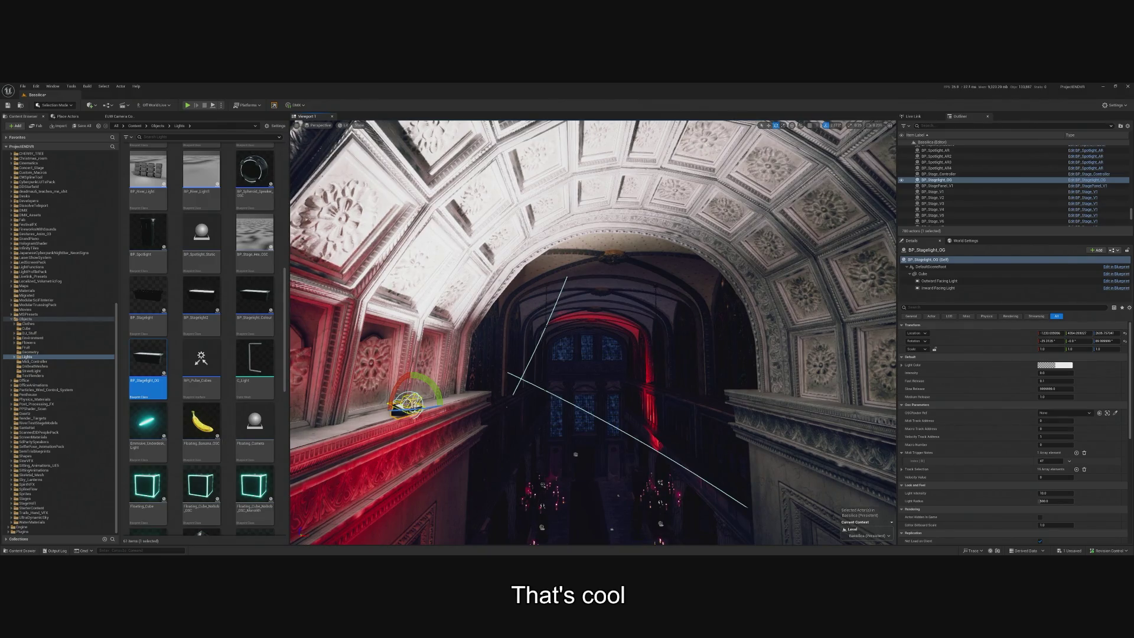
key(w)
mouse_move(425, 405)
mouse_down()
mouse_move(745, 403)
mouse_move(869, 376)
mouse_up()
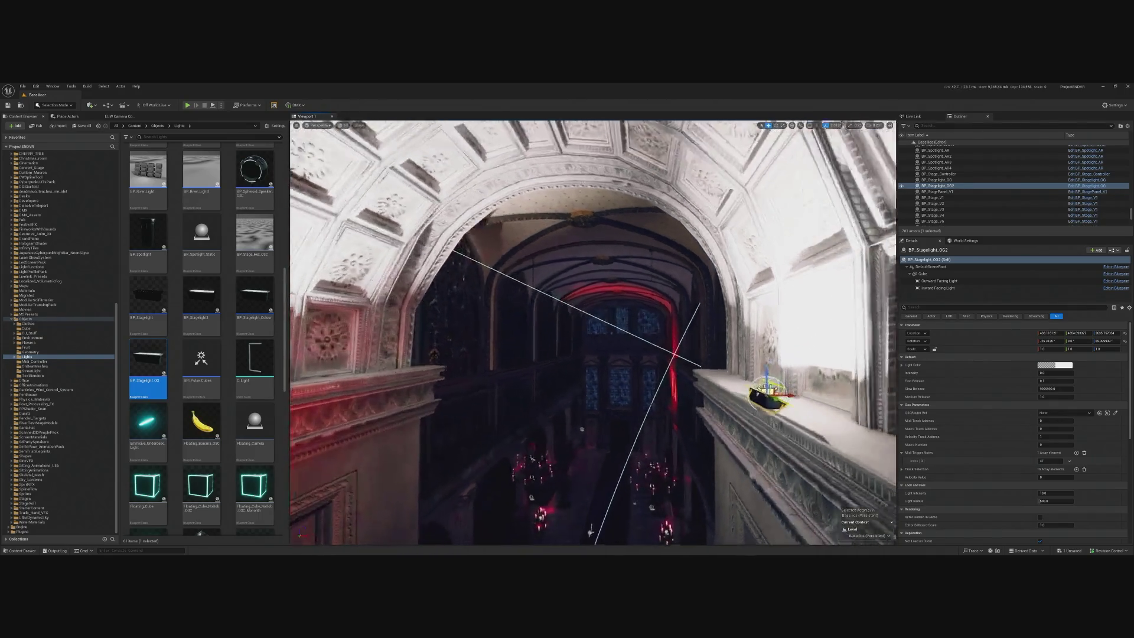
- Nudge BP_Stagelight_OG2 along X and set both stagelights' OSCRouter Ref to BP_SH_OscRouter
drag(730, 401, 736, 401)
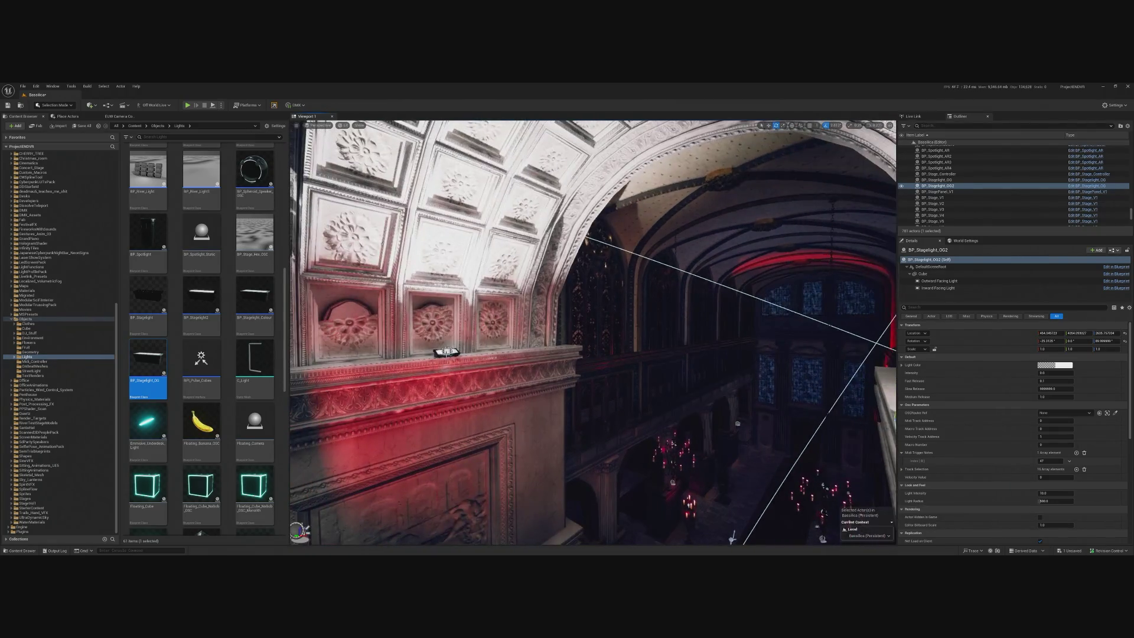
click(443, 348)
key(f)
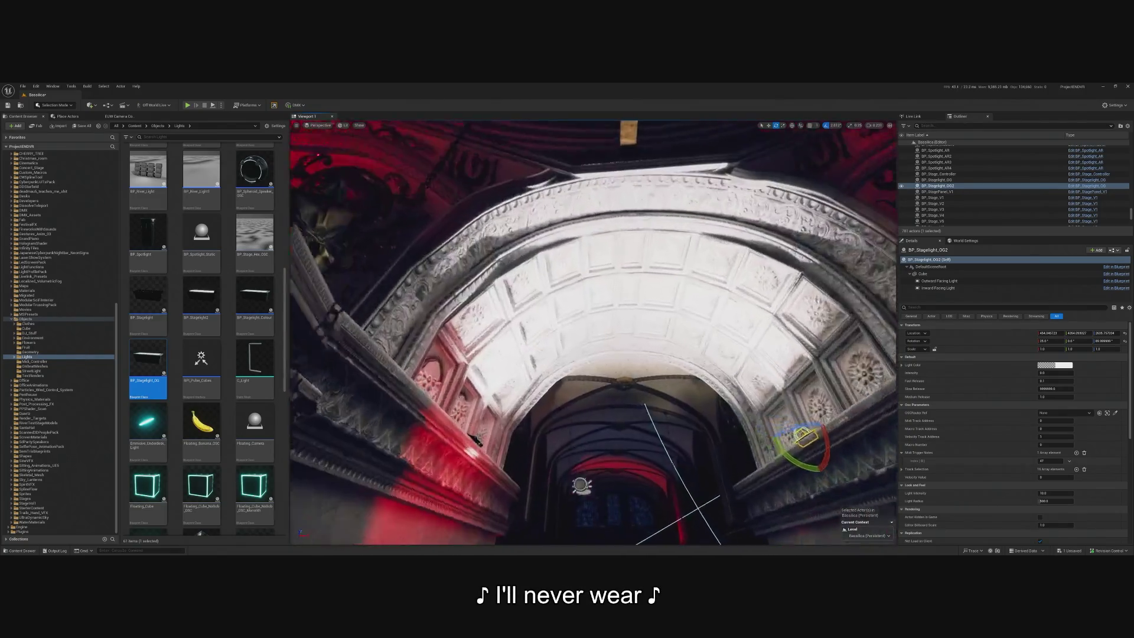
double_click(936, 179)
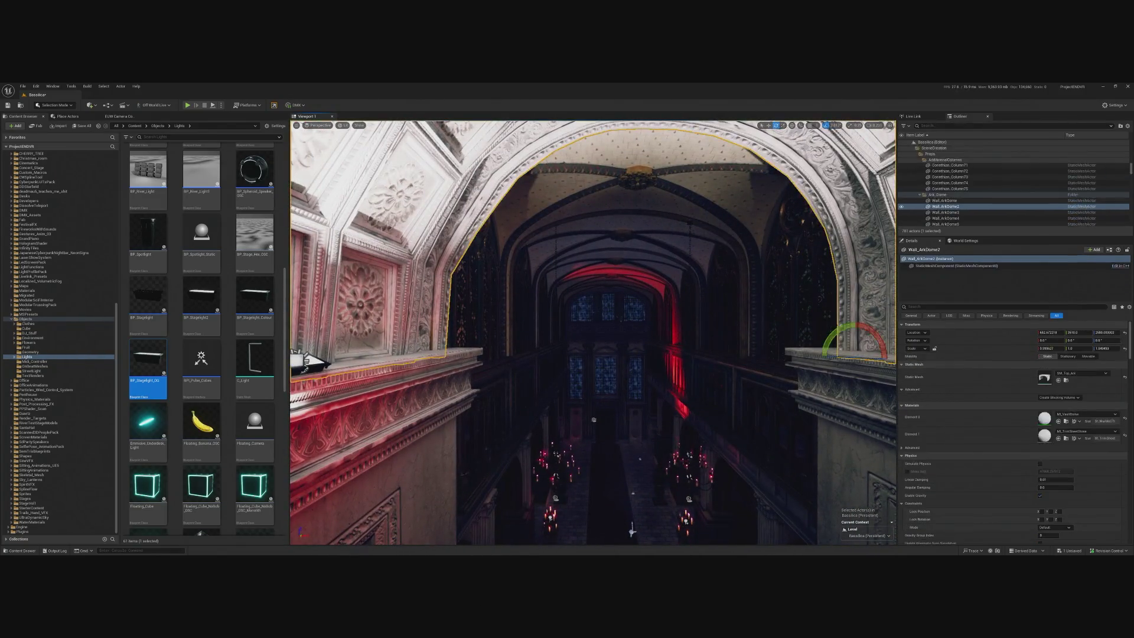
ctrl+click(665, 329)
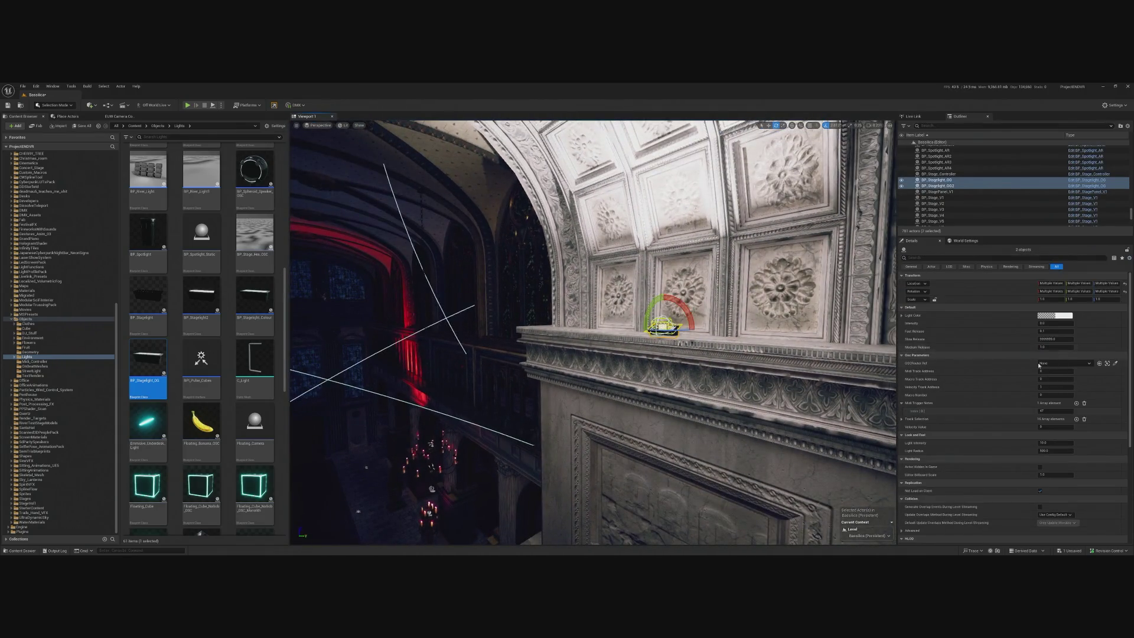
click(1059, 364)
click(1062, 436)
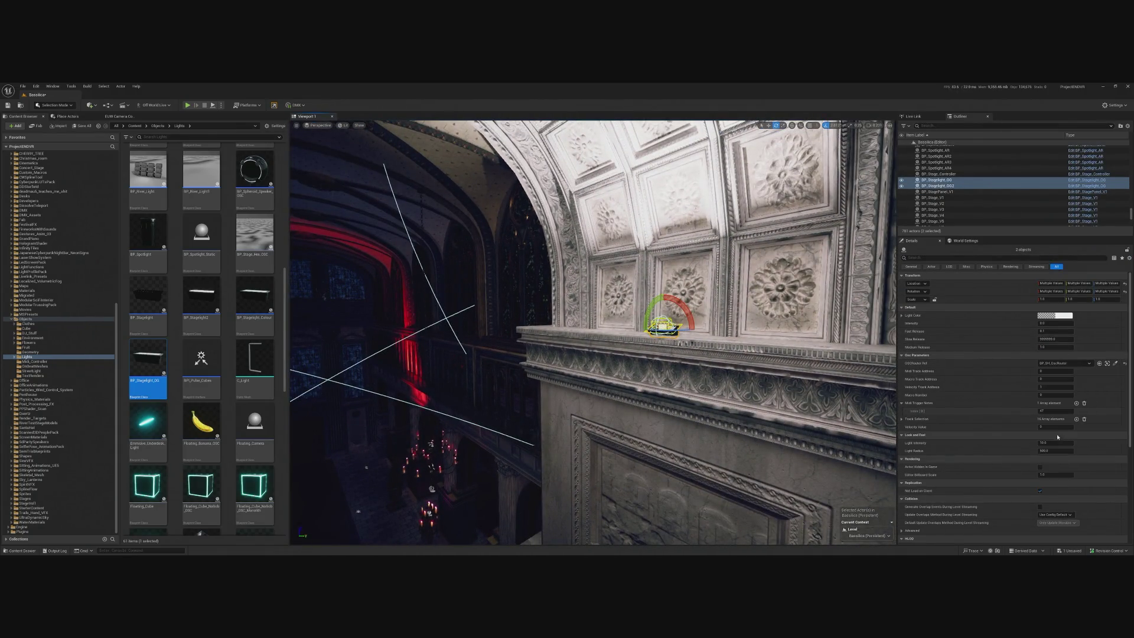
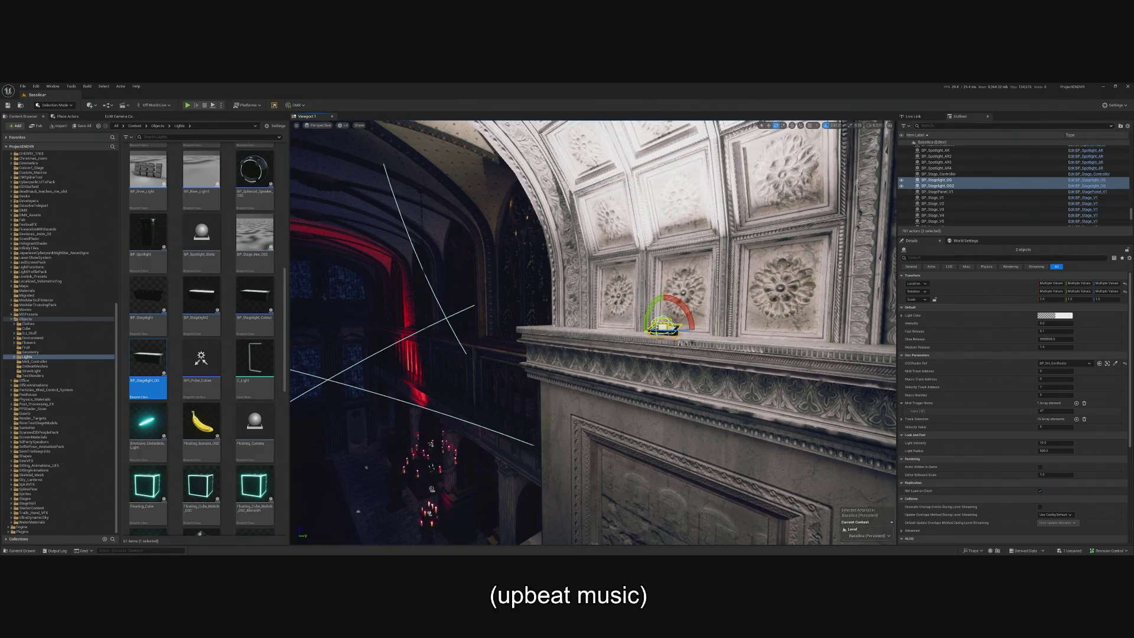
- Slide the left nave-ledge stagelight along its ledge and tilt it to a steeper angle
key(f)
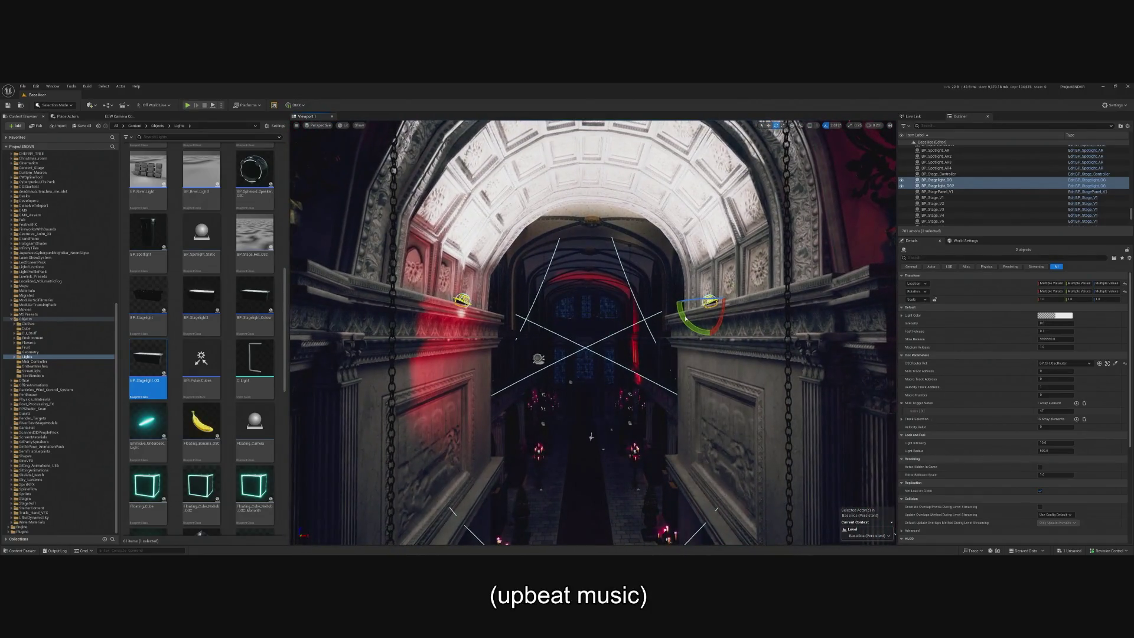
click(444, 287)
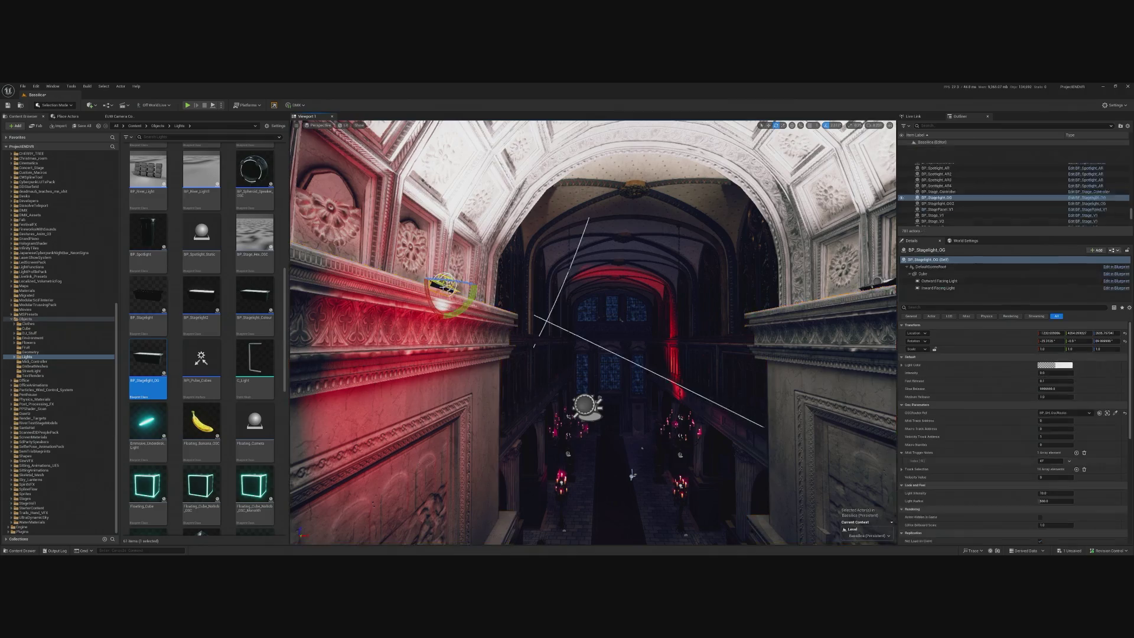
key(w)
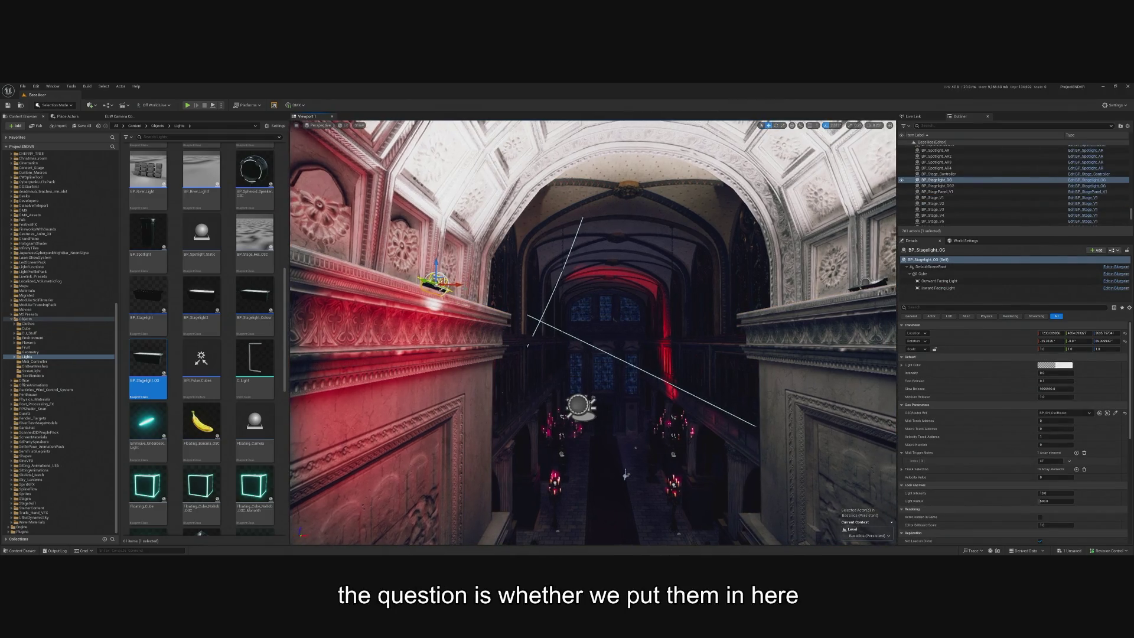
drag(457, 286, 474, 285)
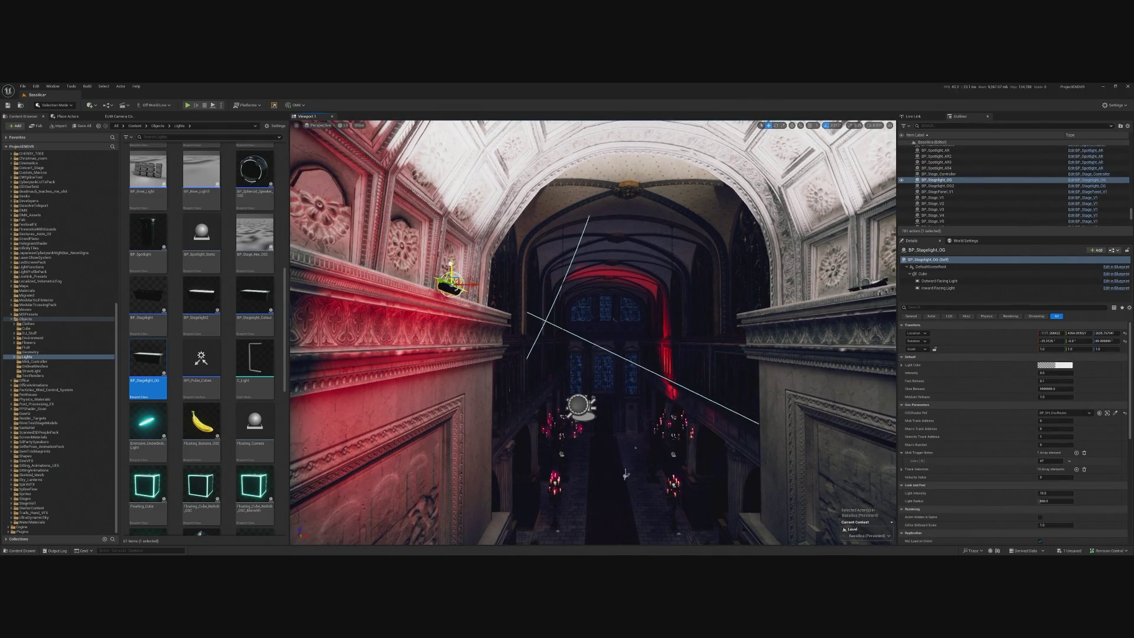
drag(483, 295, 466, 331)
key(w)
drag(502, 277, 495, 276)
key(f)
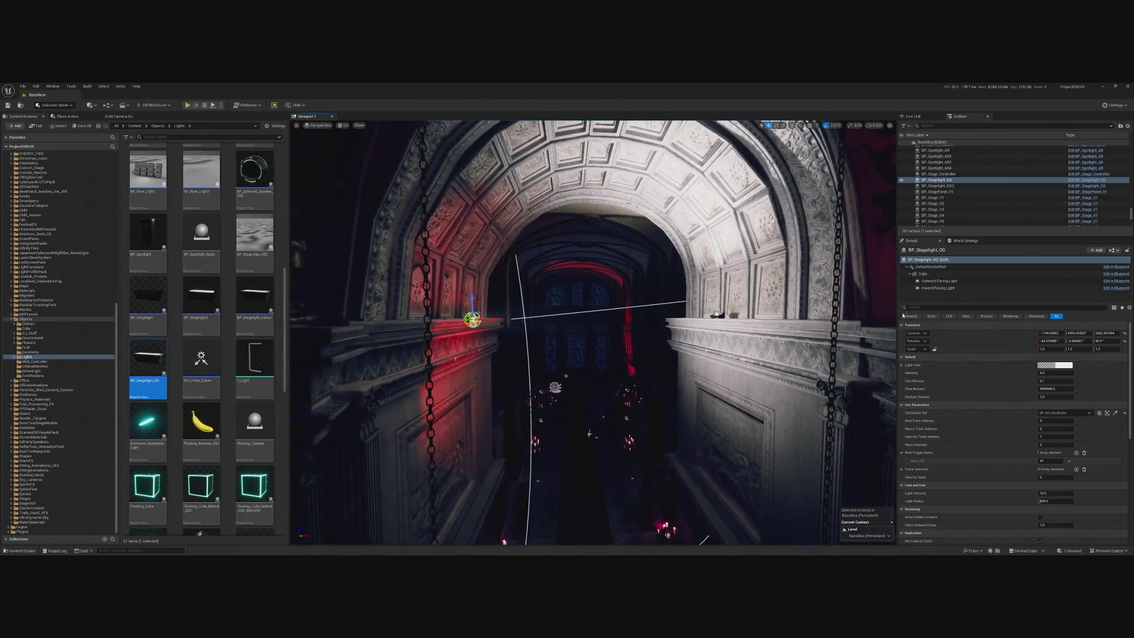
- Slide the right stagelight, BP_Stagelight_OG2, to a new spot along its ledge
click(766, 304)
mouse_move(786, 304)
mouse_down()
mouse_move(753, 291)
mouse_move(786, 311)
mouse_up()
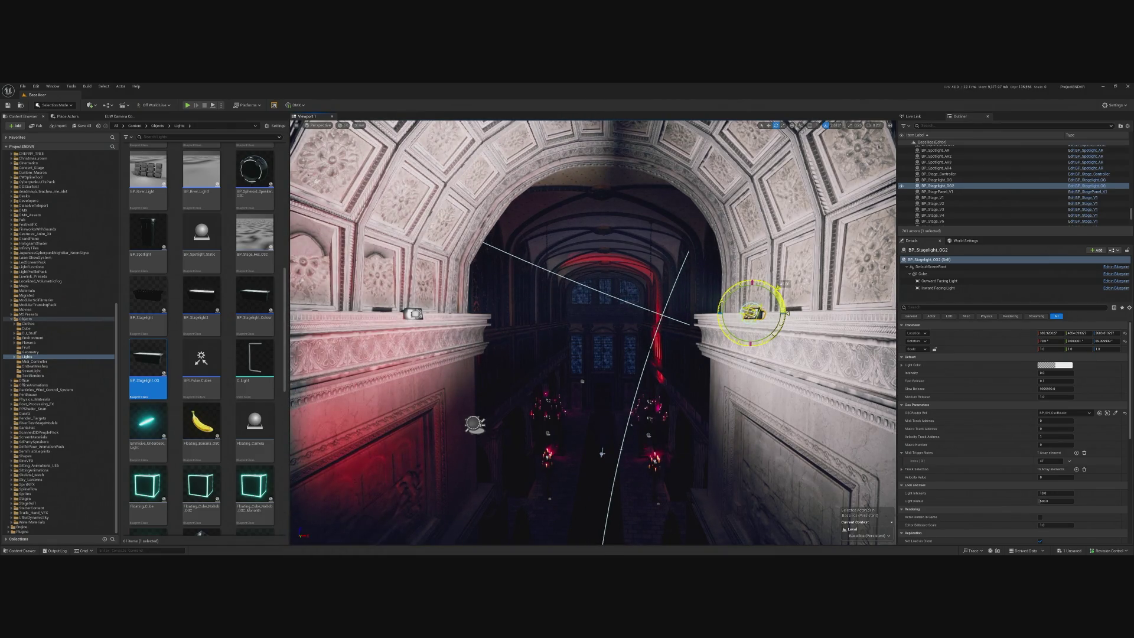
click(416, 313)
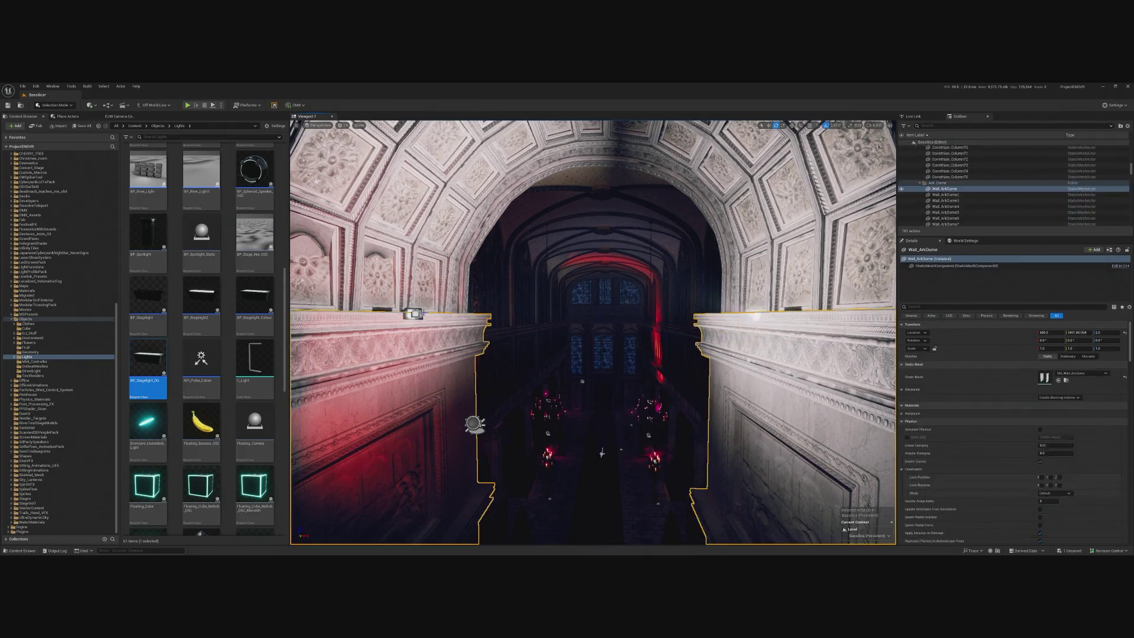
- Angle the left wall stagelight to Rotation X -70
drag(445, 319, 450, 309)
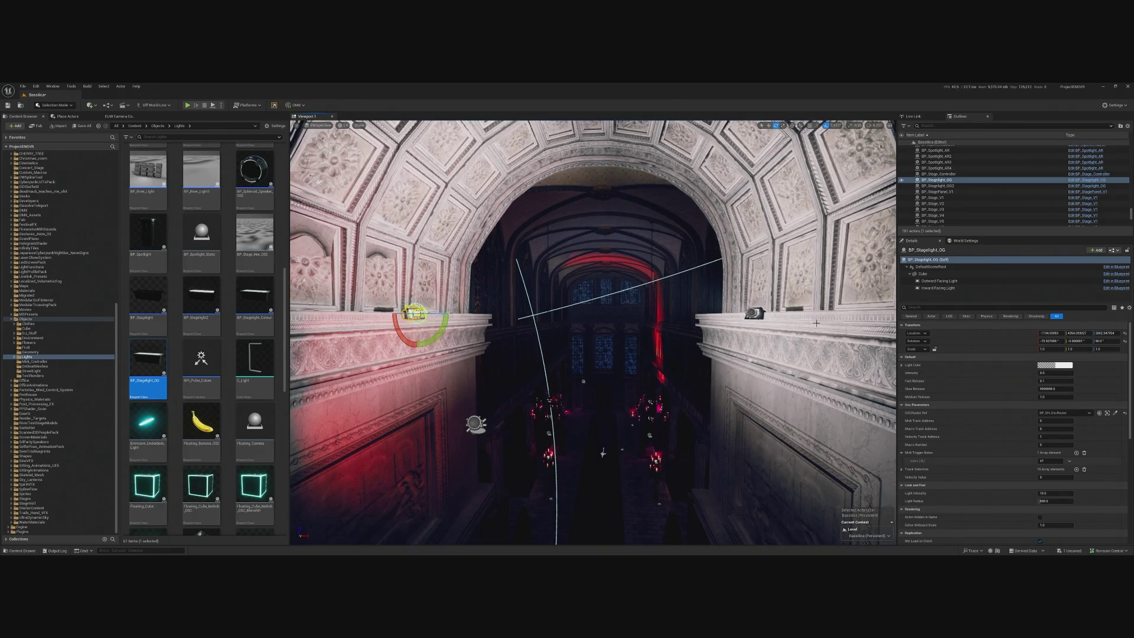
click(753, 313)
click(419, 313)
click(1049, 341)
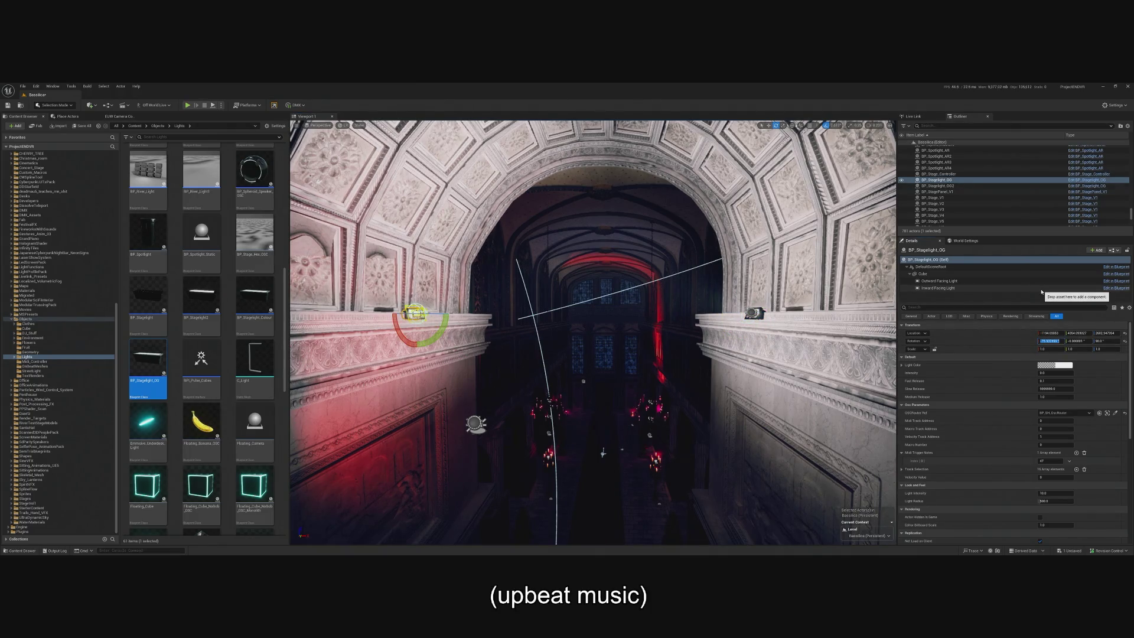
text(-70)
key(Return)
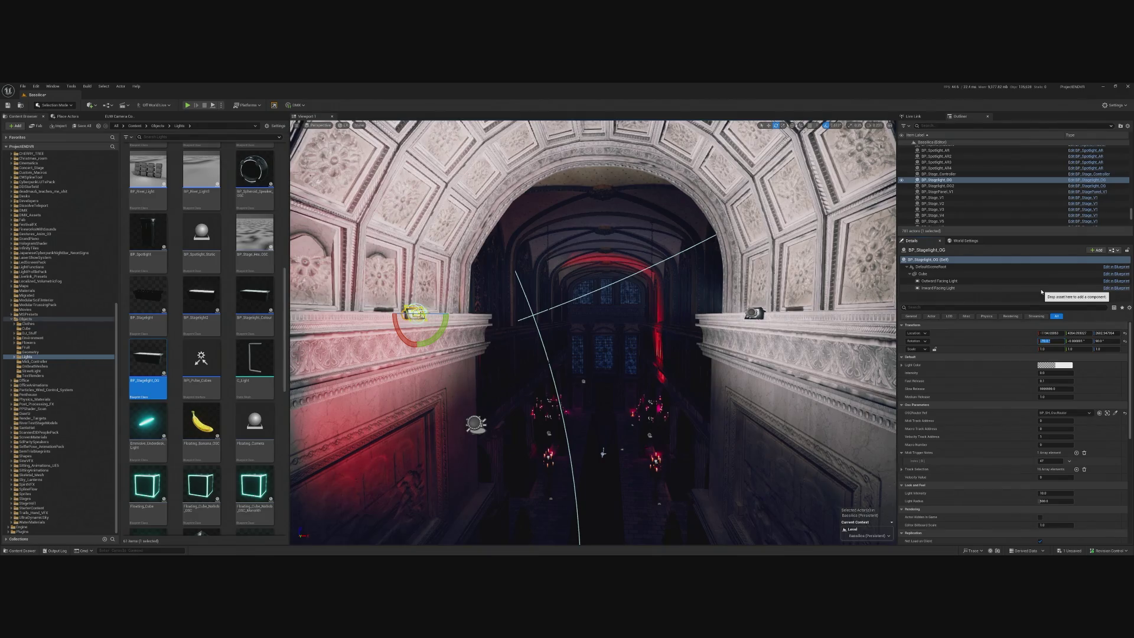
- Preview the level in play mode, then stop the preview
click(753, 313)
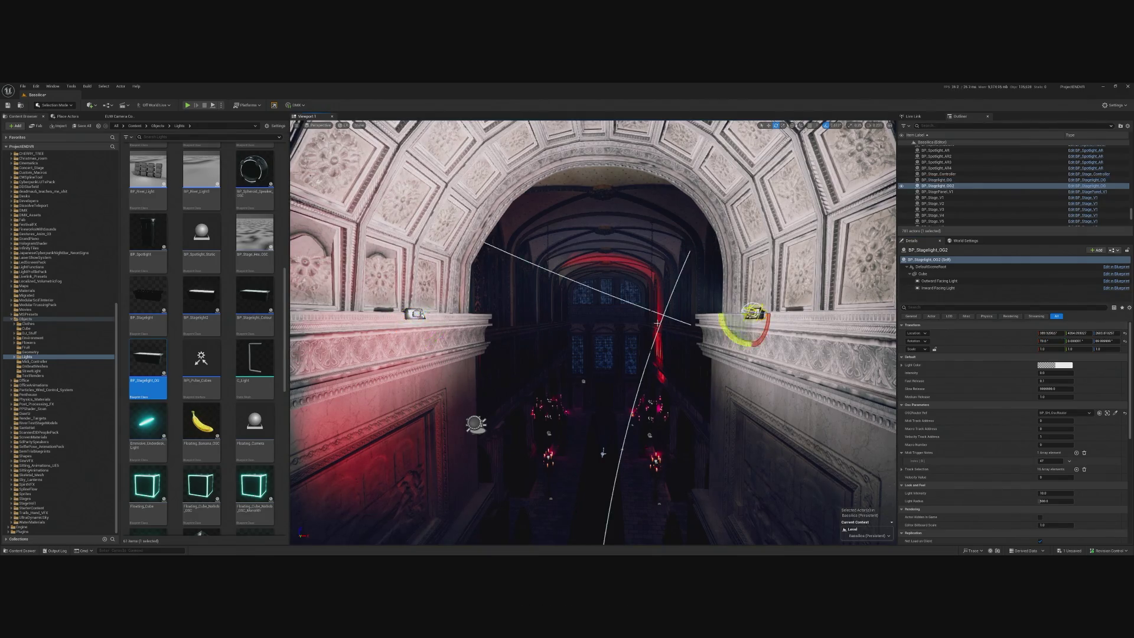
key(f)
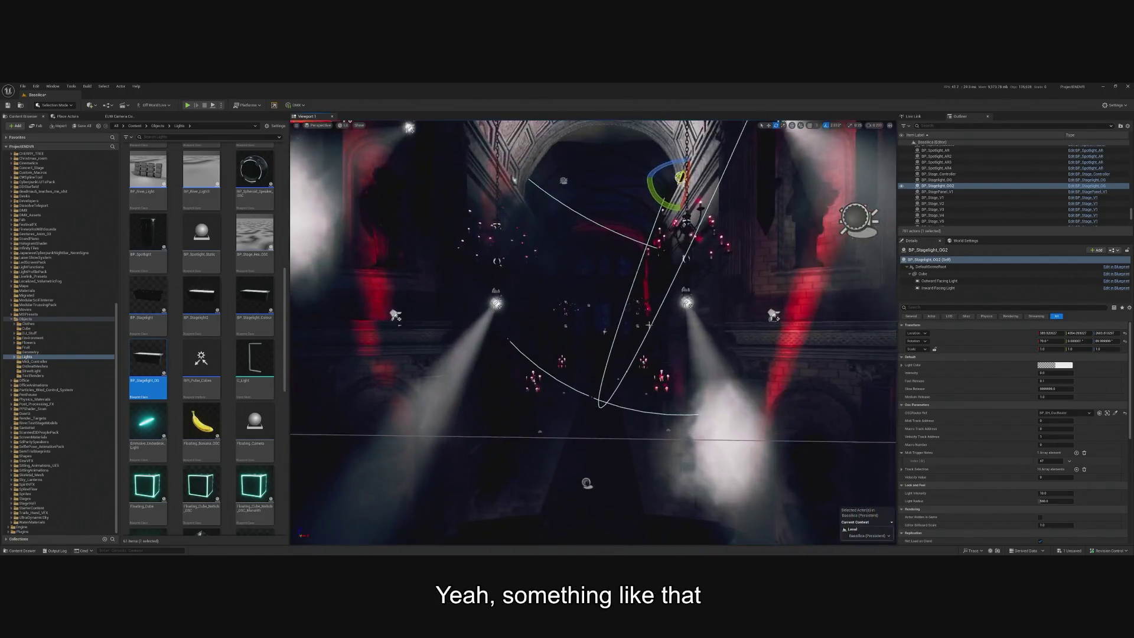
click(585, 472)
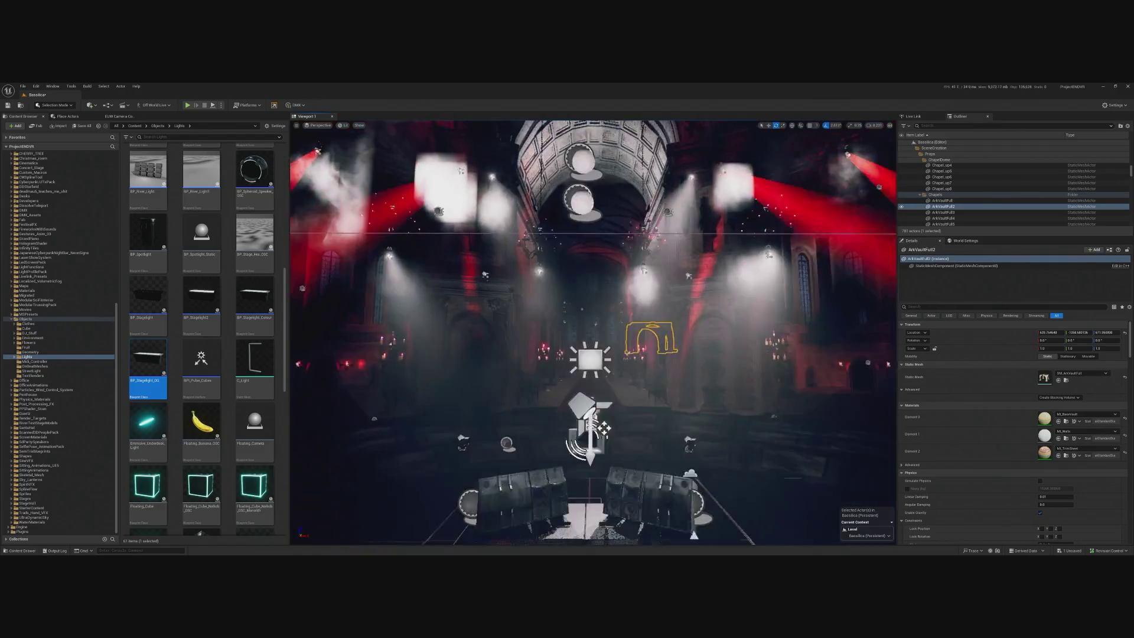
click(188, 106)
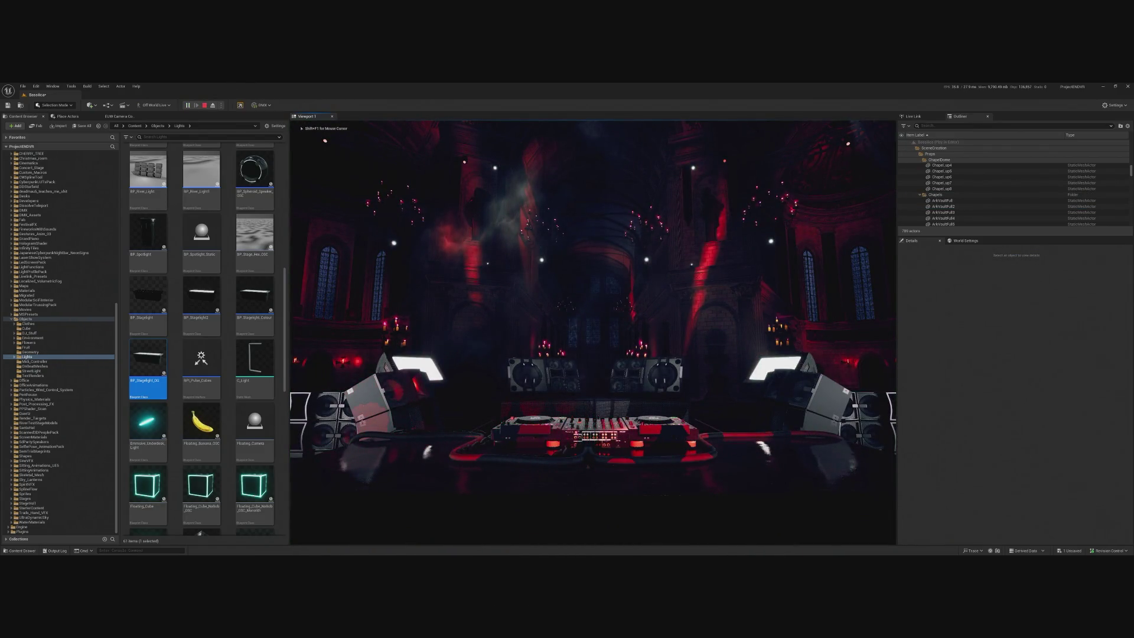
key(Escape)
key(f)
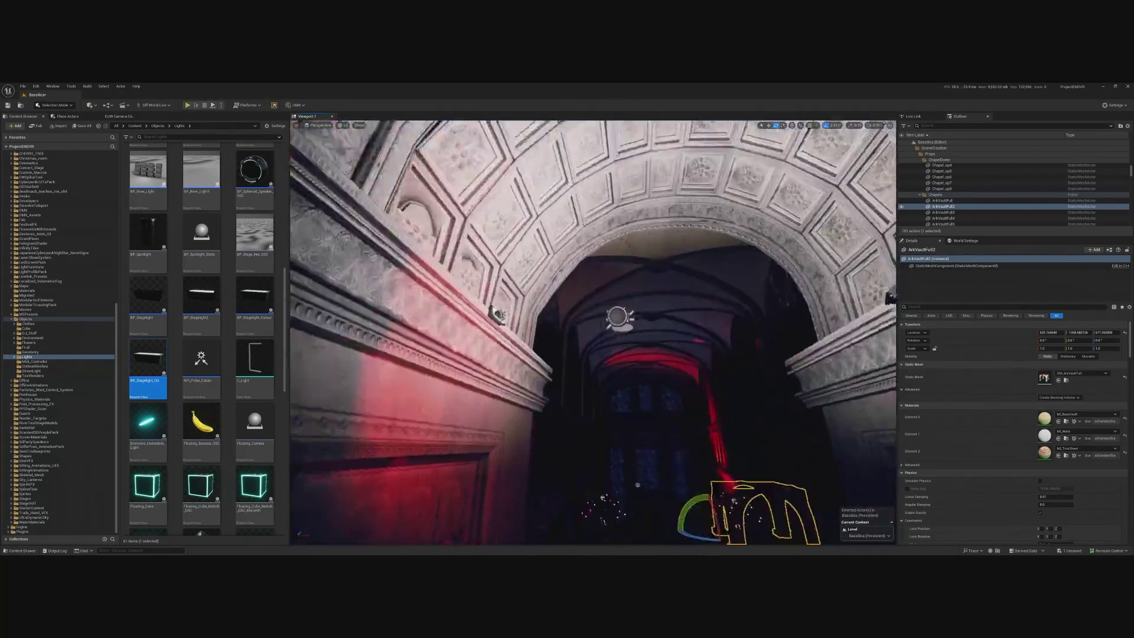
click(735, 276)
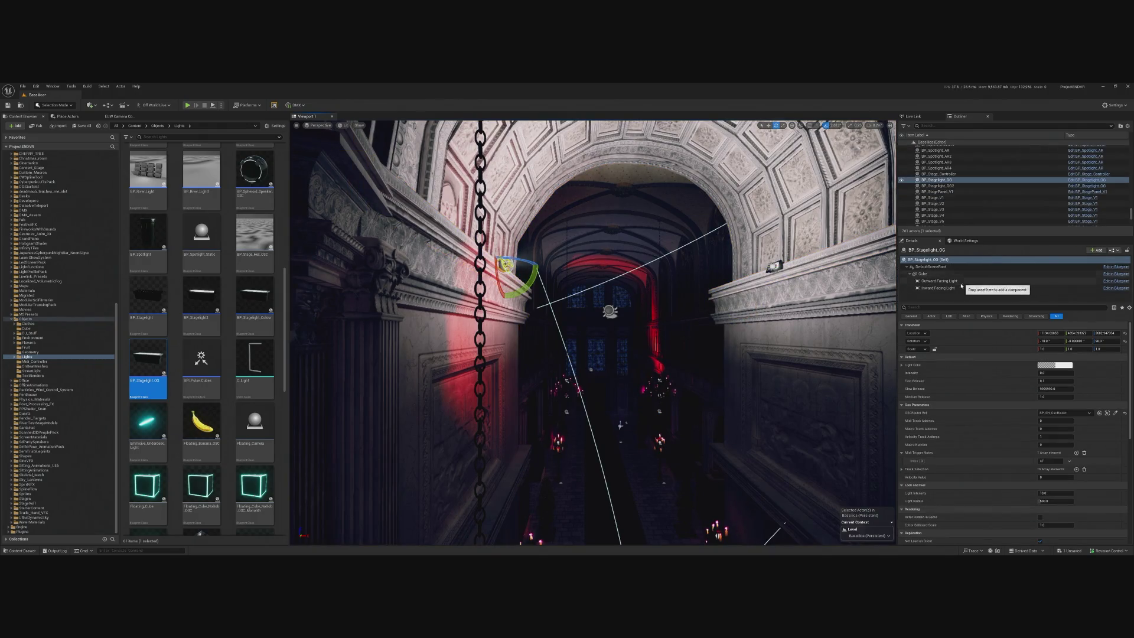
- Give the outward facing light a Source Height of 70 and a wider barn door angle
click(956, 282)
mouse_move(593, 332)
mouse_down()
mouse_move(573, 328)
mouse_move(682, 317)
mouse_up()
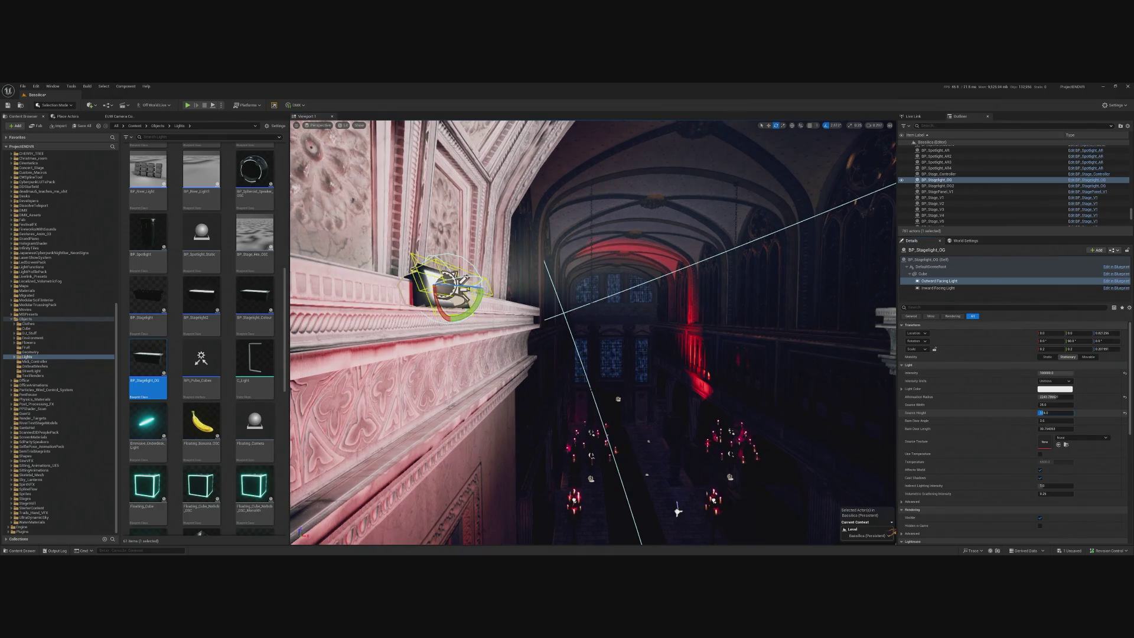
text(70)
key(Return)
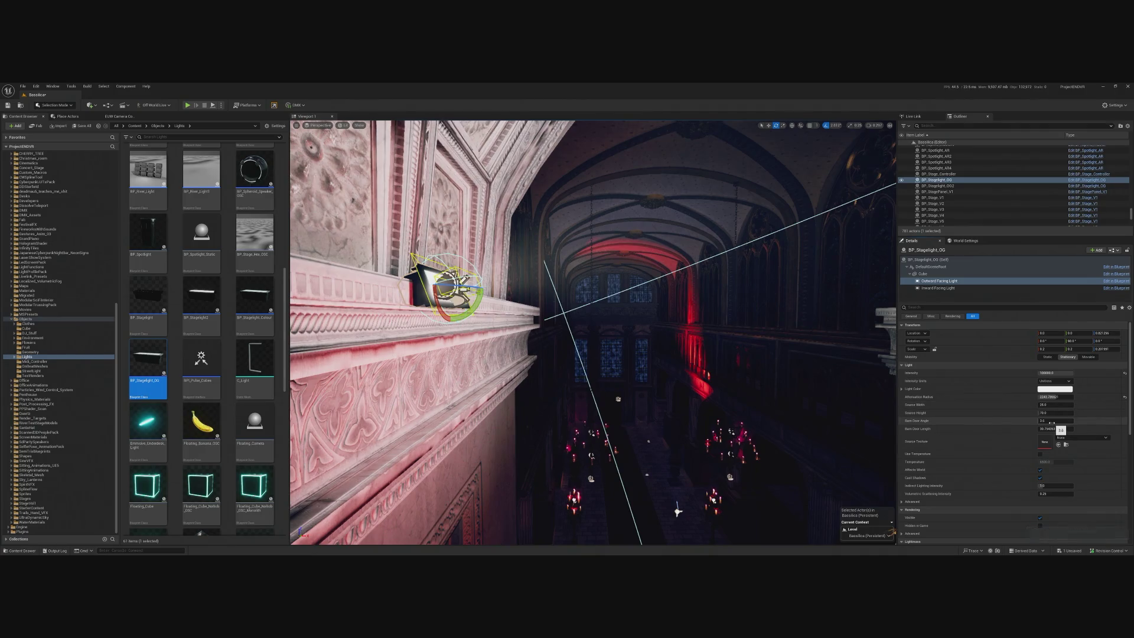
drag(1055, 420, 1073, 421)
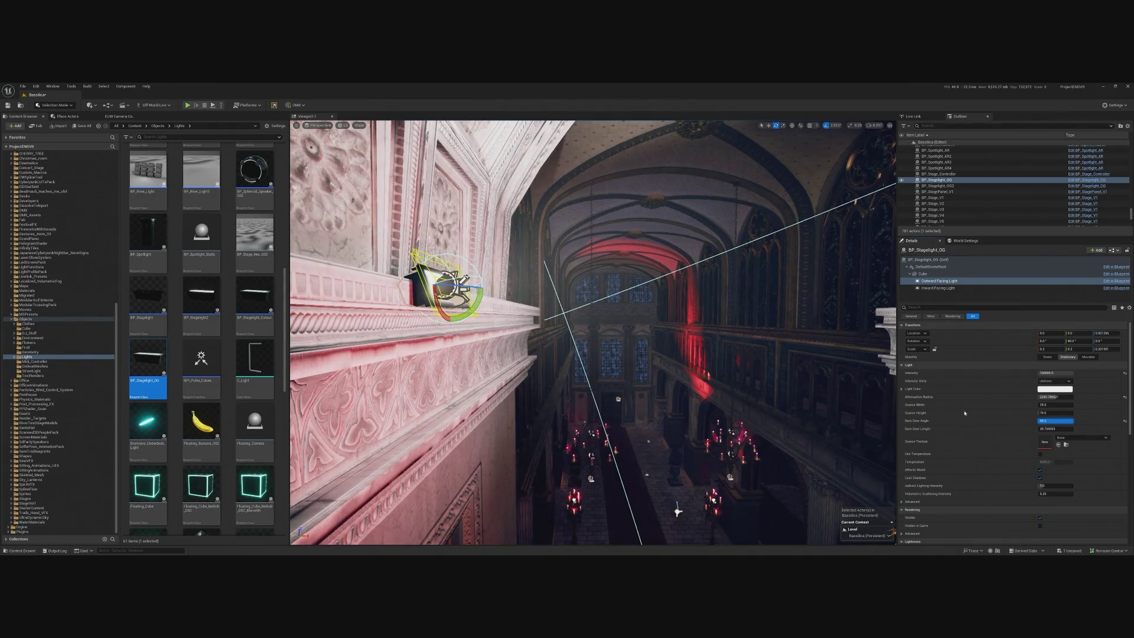
- Lower the left wall stagelight down the wall, then delete it
key(w)
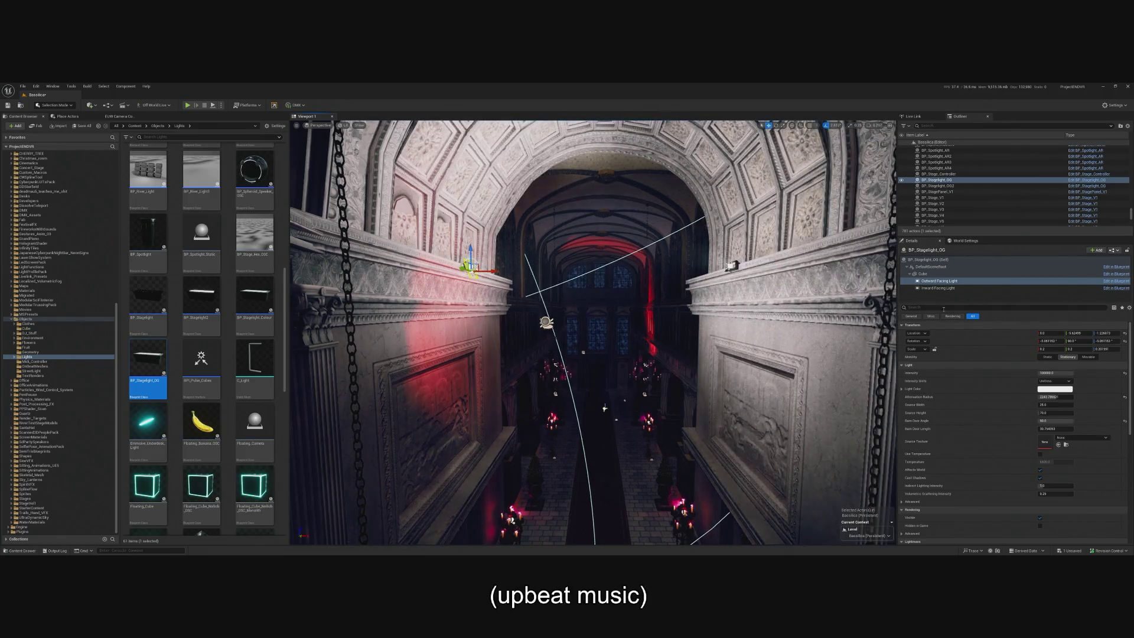
key(ctrl+z)
mouse_move(470, 251)
mouse_down()
mouse_move(472, 325)
mouse_move(469, 302)
mouse_up()
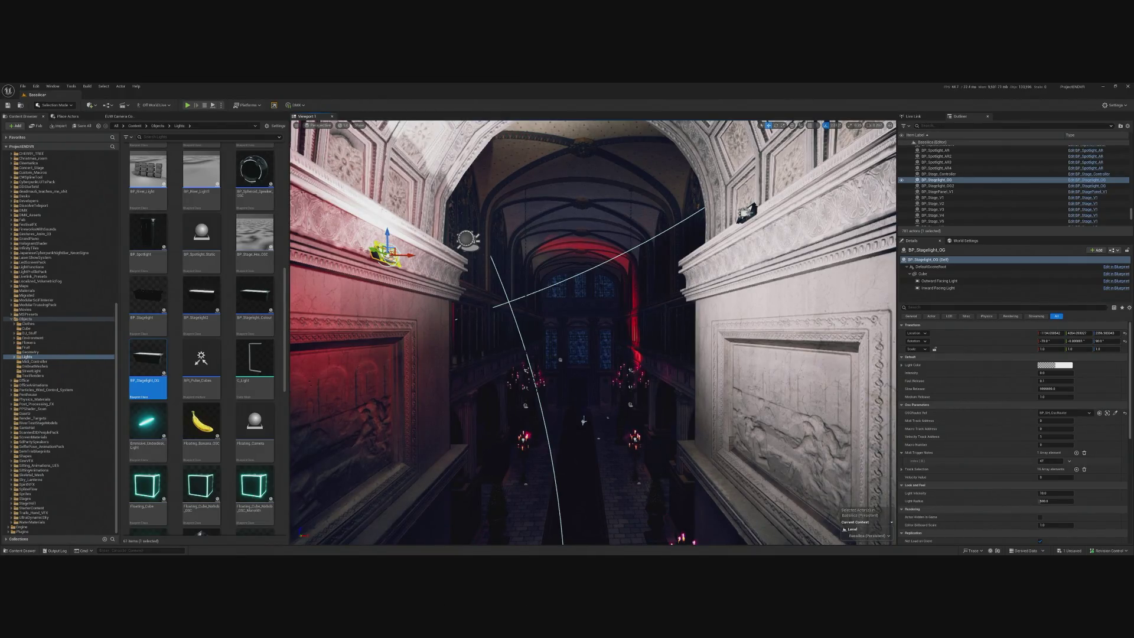
key(Delete)
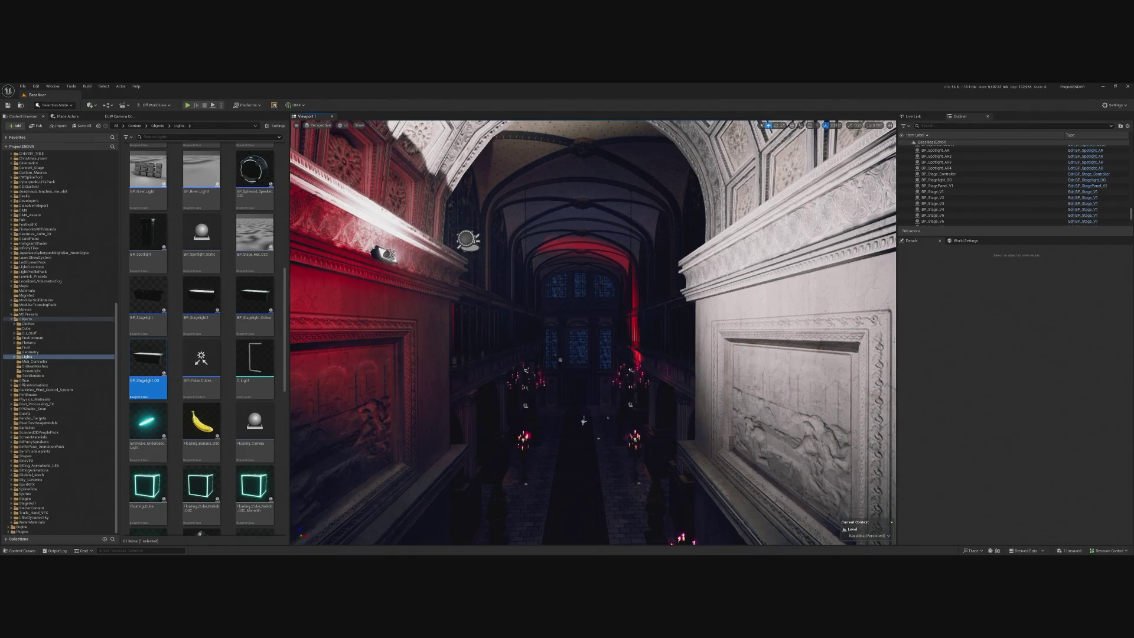
- Restore the deleted stagelight and rotate it a few more degrees
key(ctrl+z)
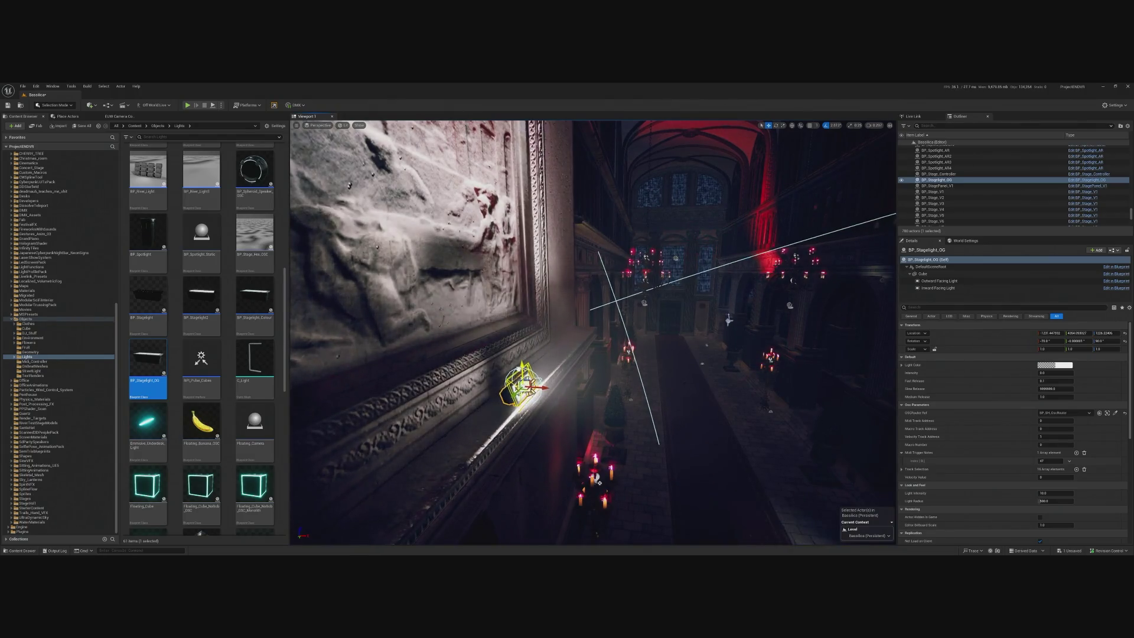
key(e)
drag(527, 376, 526, 370)
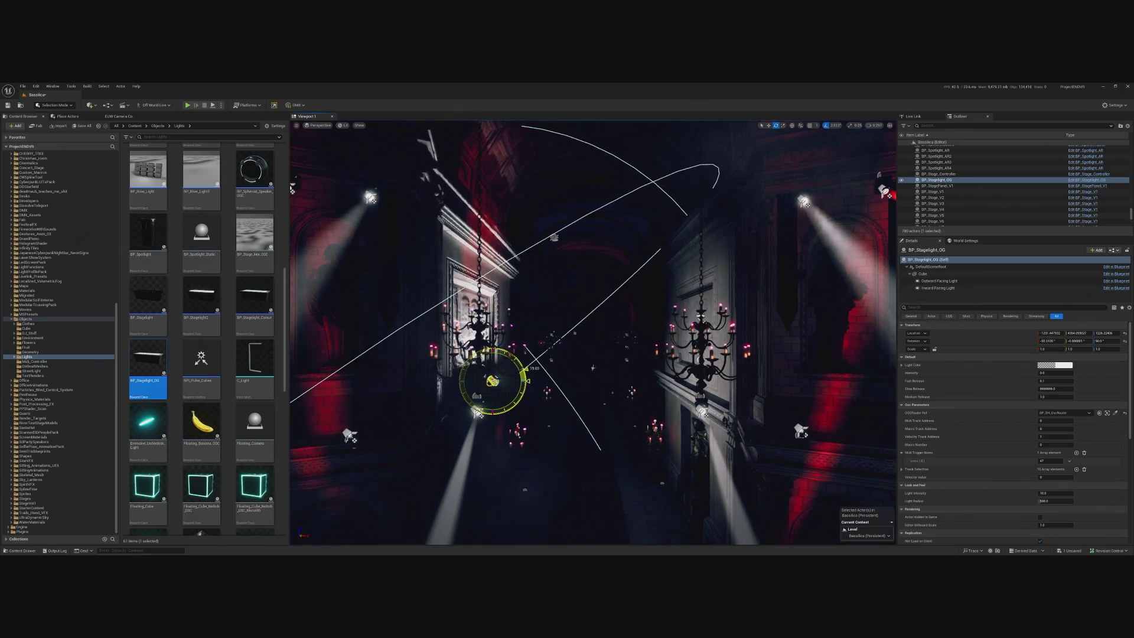
- Raise the outward facing light's attenuation radius to about 7643
click(939, 281)
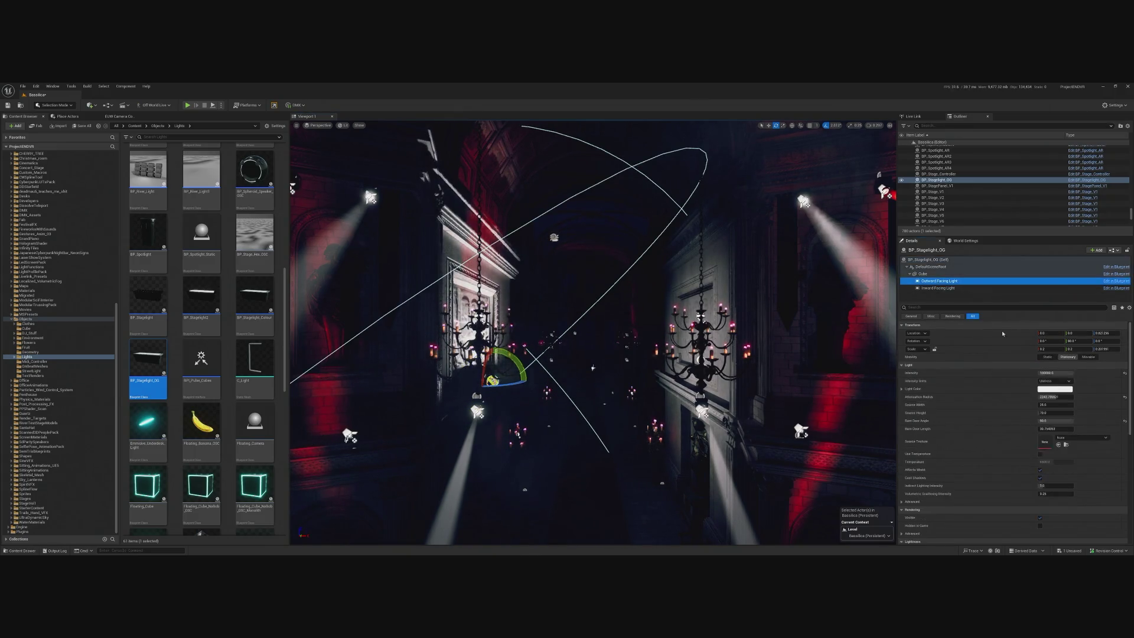
mouse_move(1053, 396)
mouse_down()
mouse_move(1084, 397)
mouse_move(1070, 397)
mouse_up()
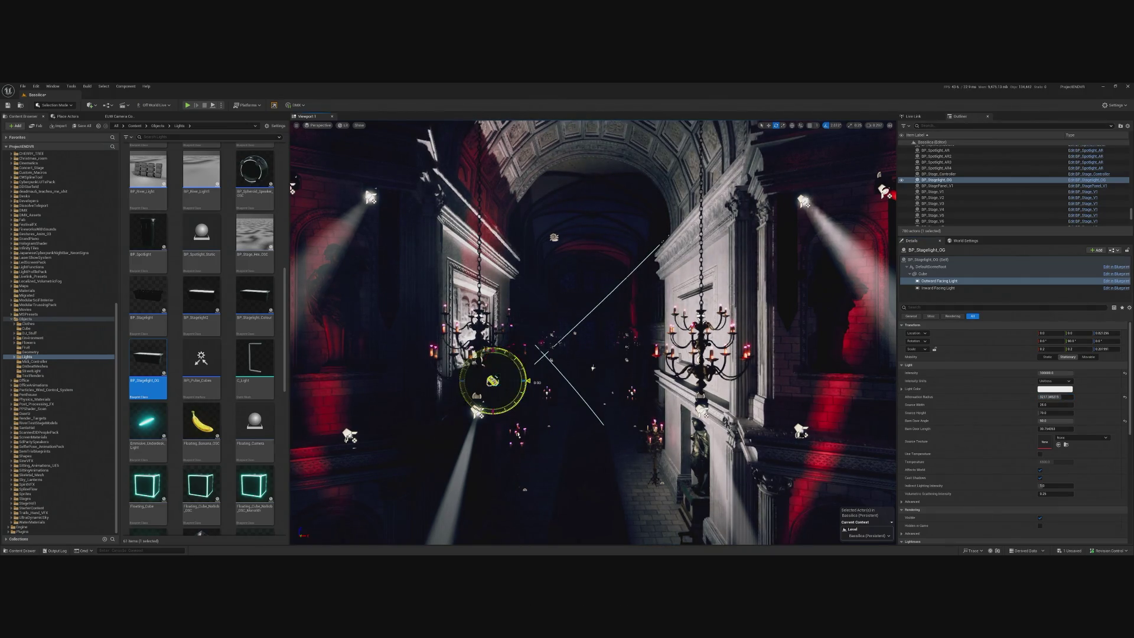
key(ctrl+z)
drag(1057, 397, 1076, 396)
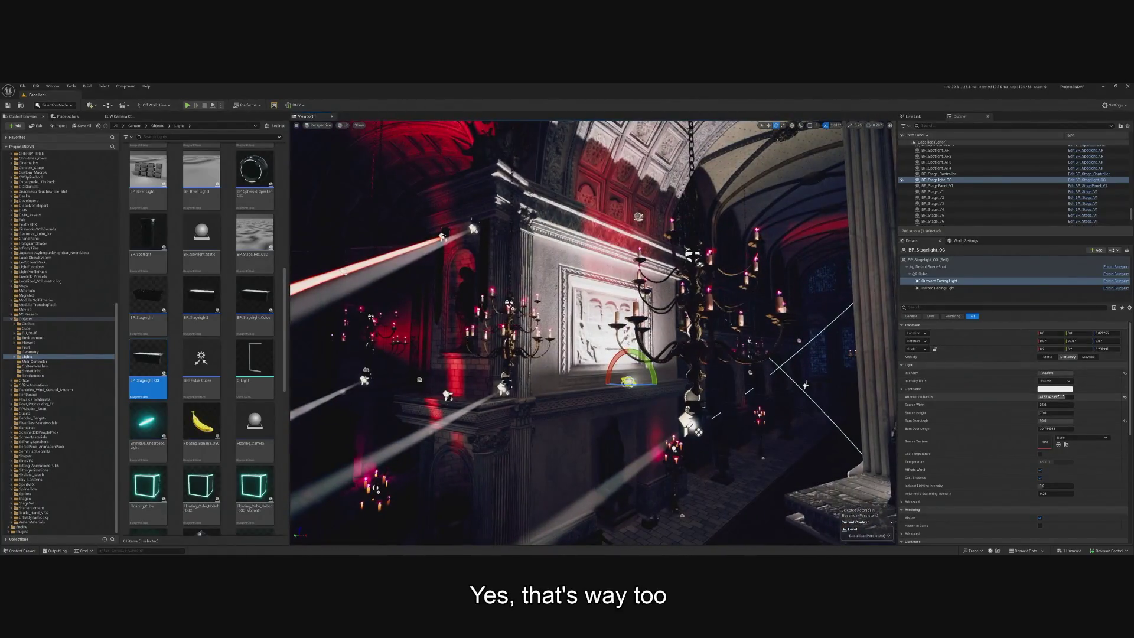
drag(1066, 396, 1083, 396)
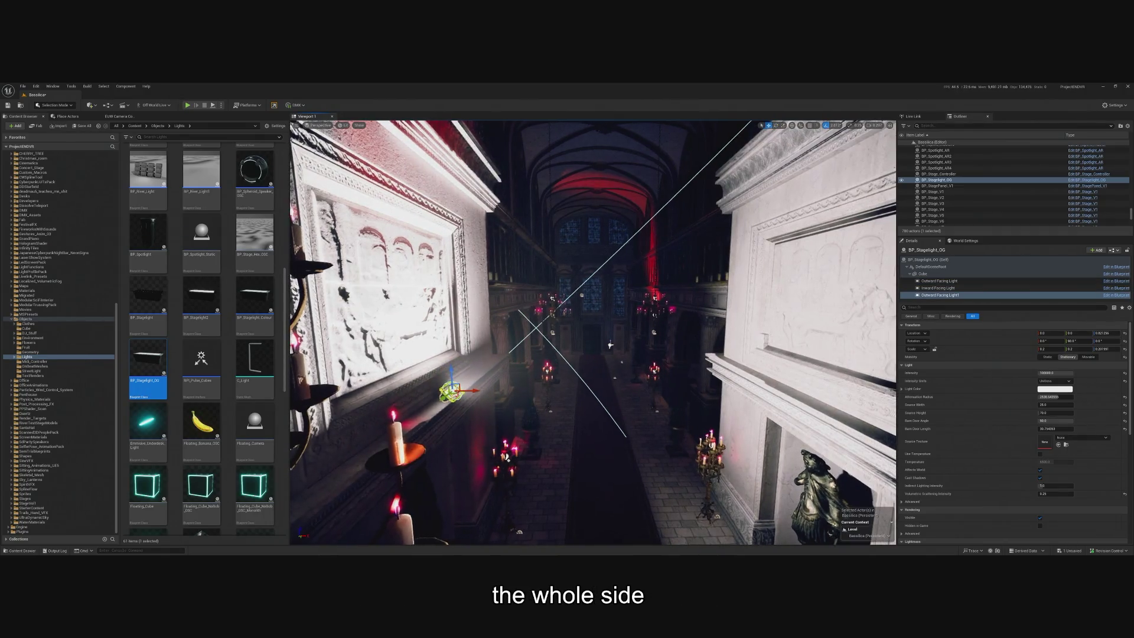
- Place a copy of the stagelight on the opposite ledge and re-aim it into the hall
drag(483, 390, 785, 384)
key(ctrl+z)
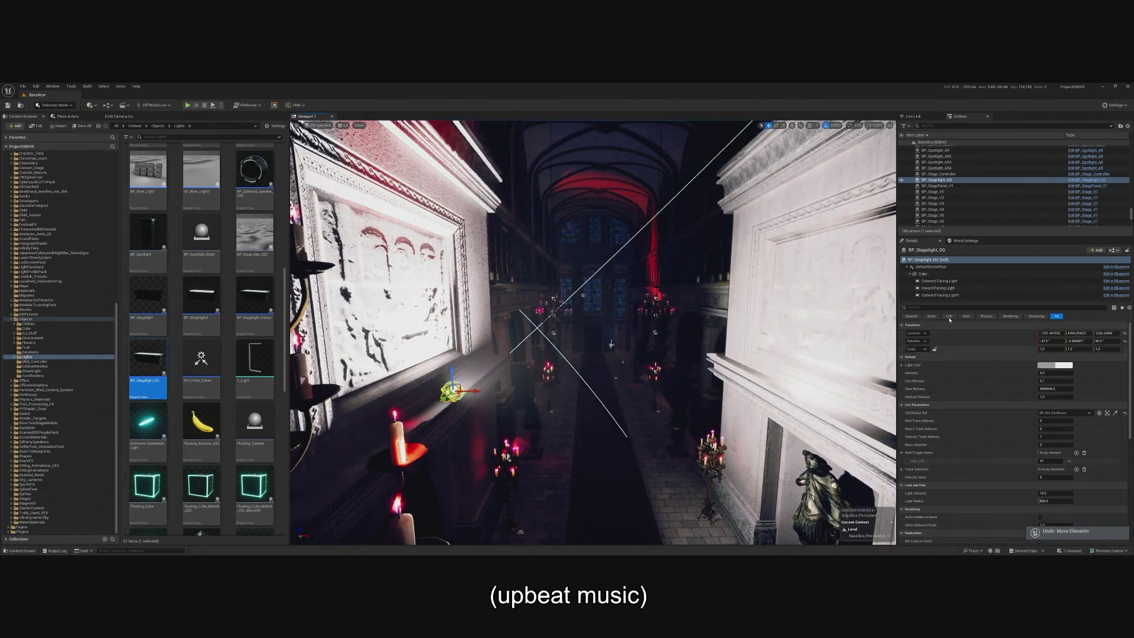
mouse_move(472, 390)
alt+mouse_down()
mouse_move(798, 393)
mouse_move(830, 382)
mouse_move(808, 355)
alt+mouse_up()
key(e)
- Select BP_Stagelight_OG and BP_Stagelight_OG2 in turn to check their crossing beams
click(453, 391)
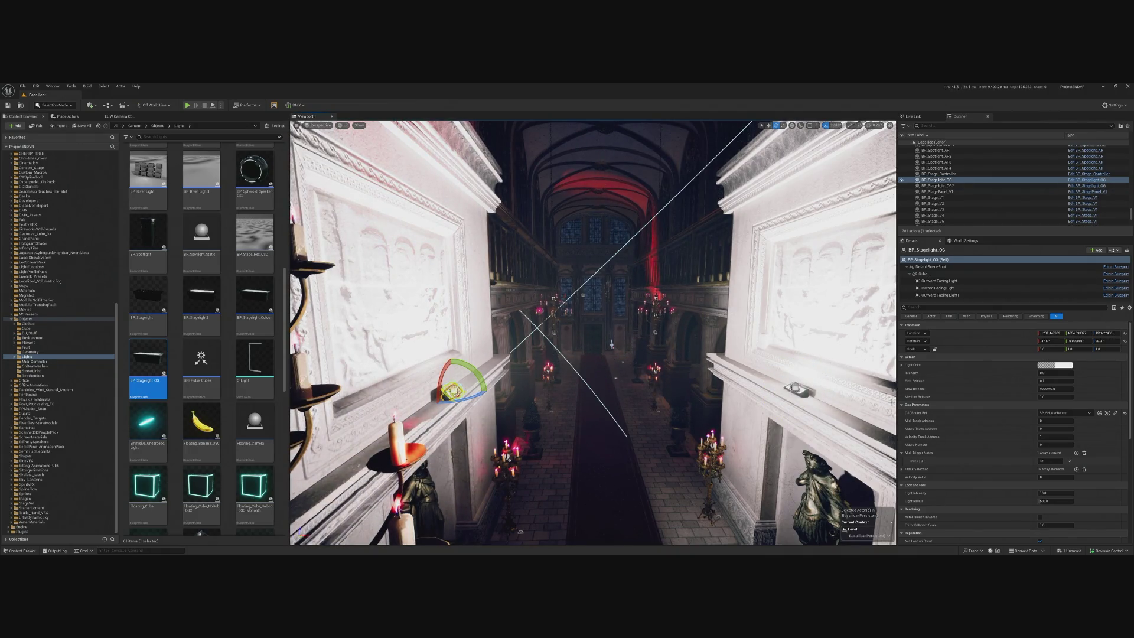
click(795, 388)
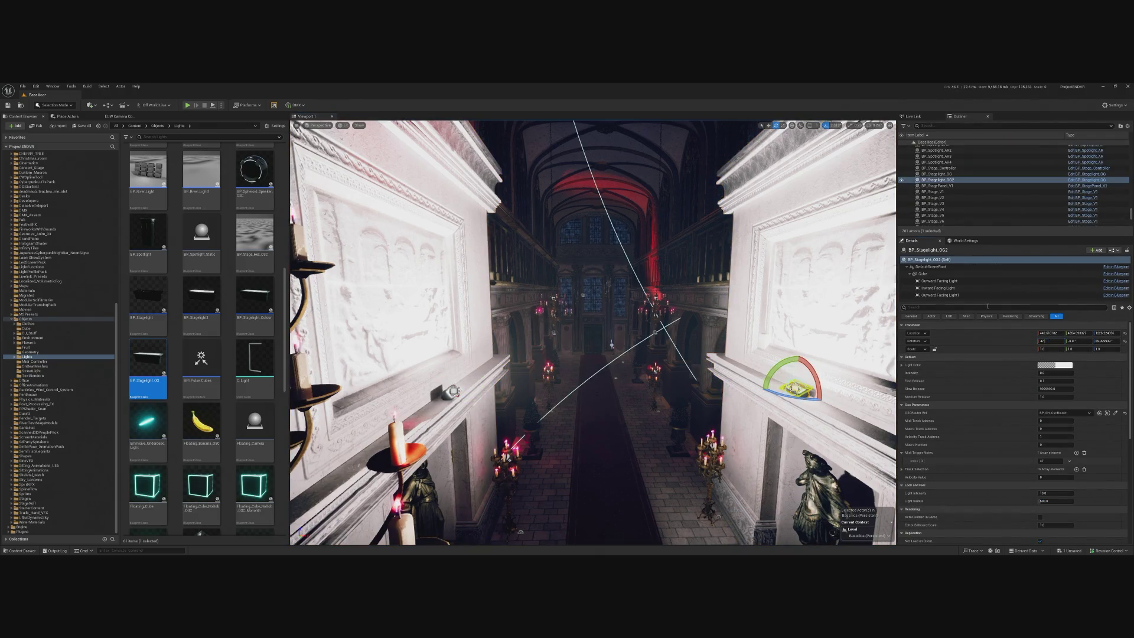
mouse_move(704, 257)
mouse_down()
mouse_move(691, 260)
mouse_move(714, 254)
mouse_move(703, 258)
mouse_up()
key(w)
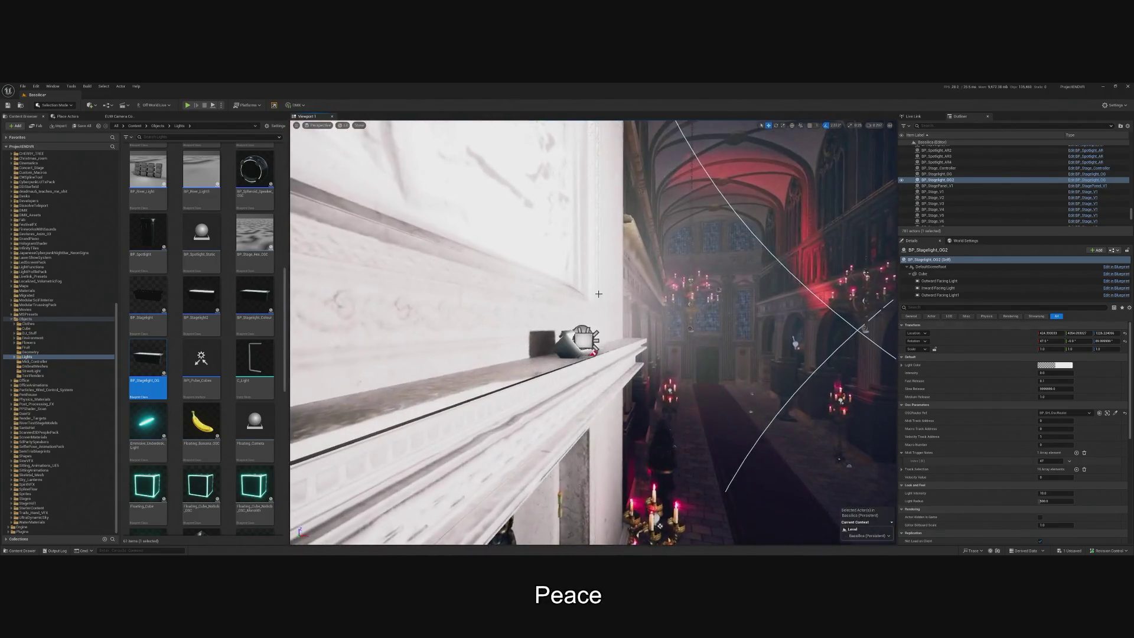
click(582, 342)
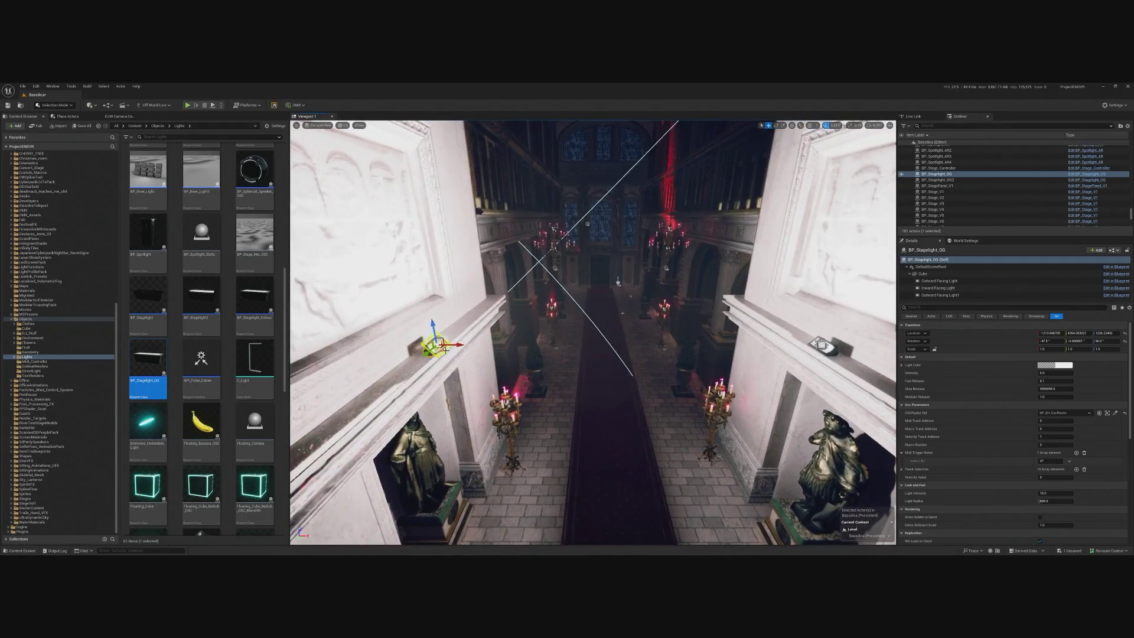
click(767, 265)
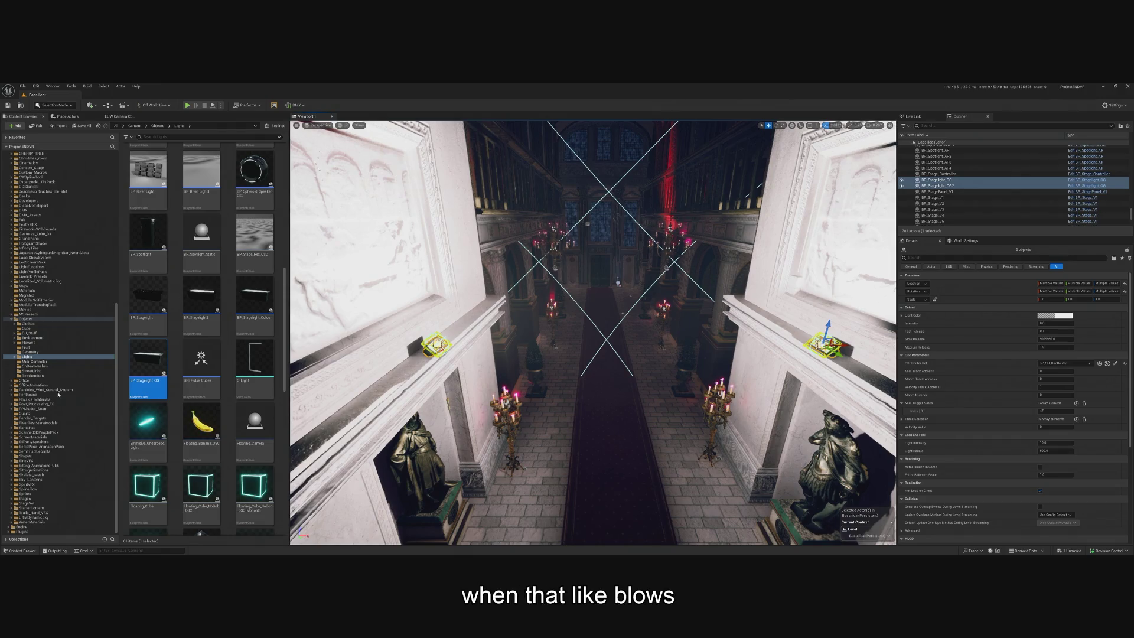
- Fly the view toward the right-ledge light and back down the nave
mouse_move(344, 312)
mouse_down()
mouse_move(384, 304)
mouse_move(337, 314)
mouse_move(378, 307)
mouse_move(354, 313)
mouse_move(448, 350)
mouse_up()
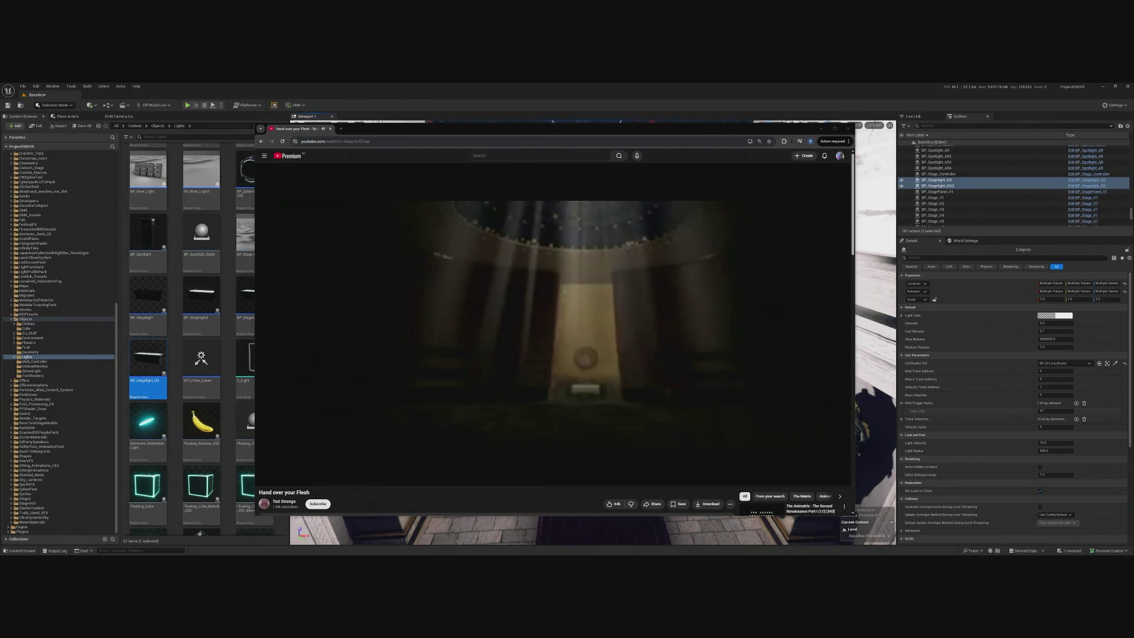
- Hide the 'Hand over your Flesh' video and return to the Unreal editor
mouse_move(284, 483)
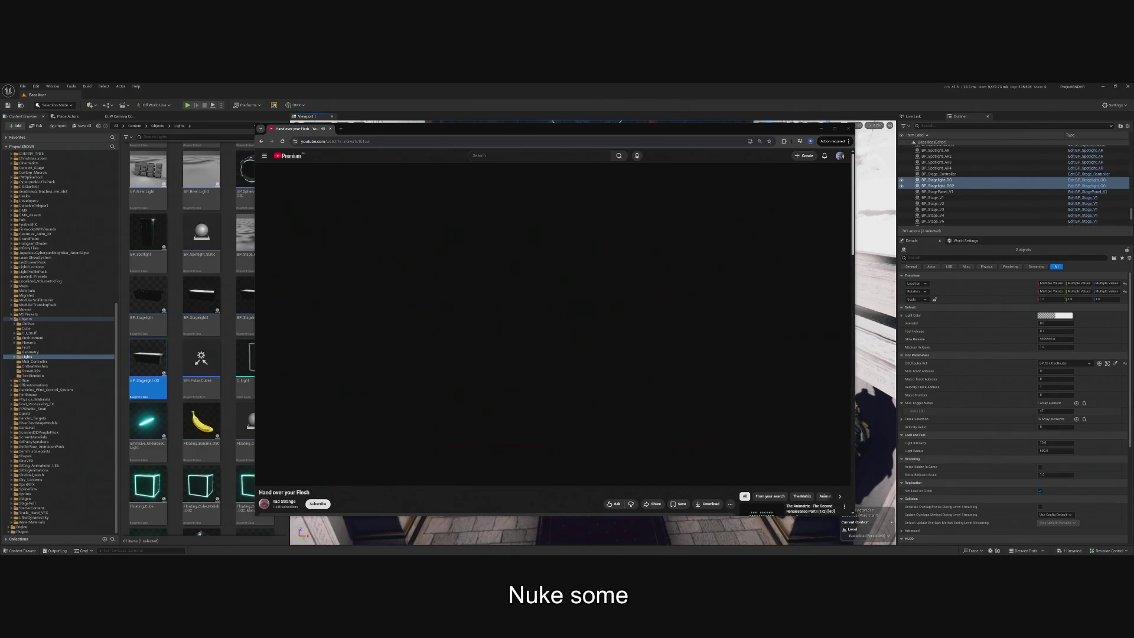
key(alt+Tab)
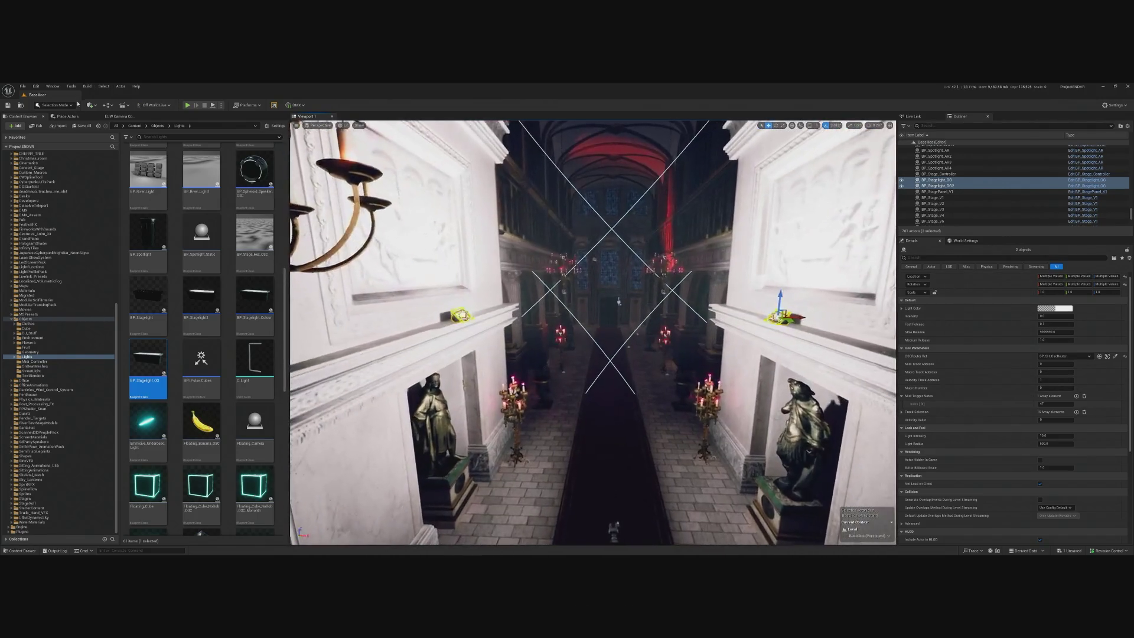
click(188, 105)
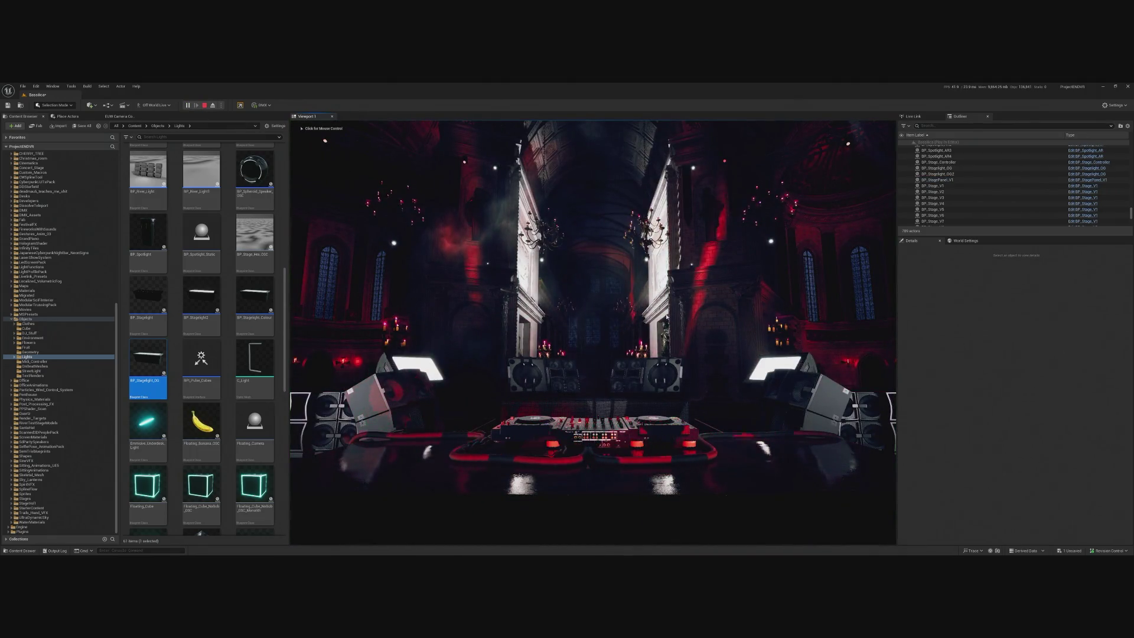
click(666, 318)
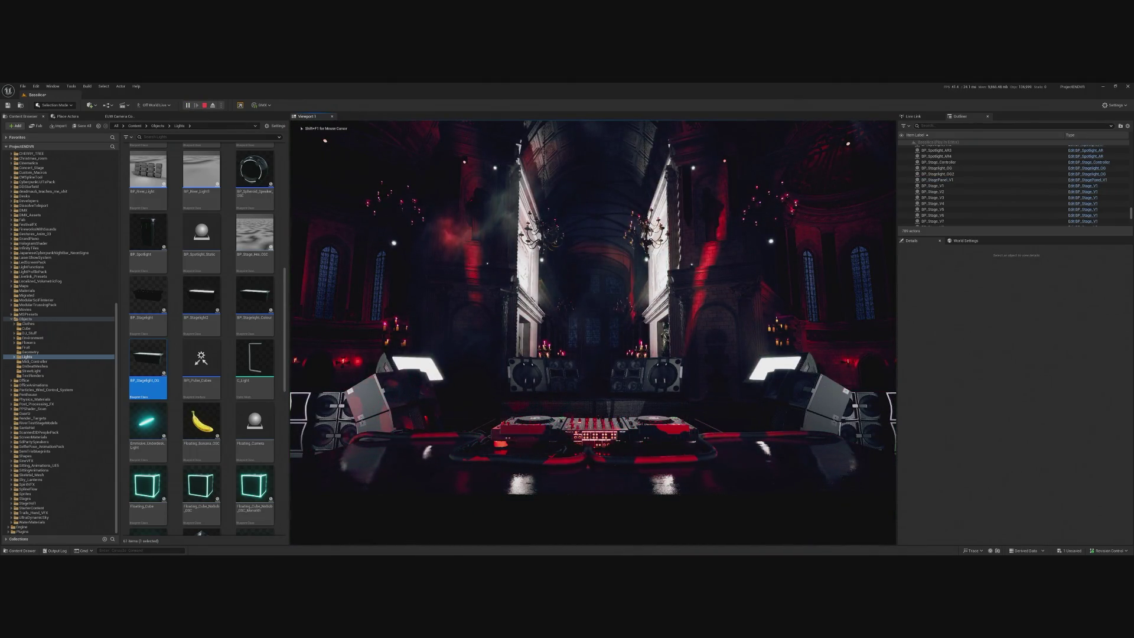
key(Escape)
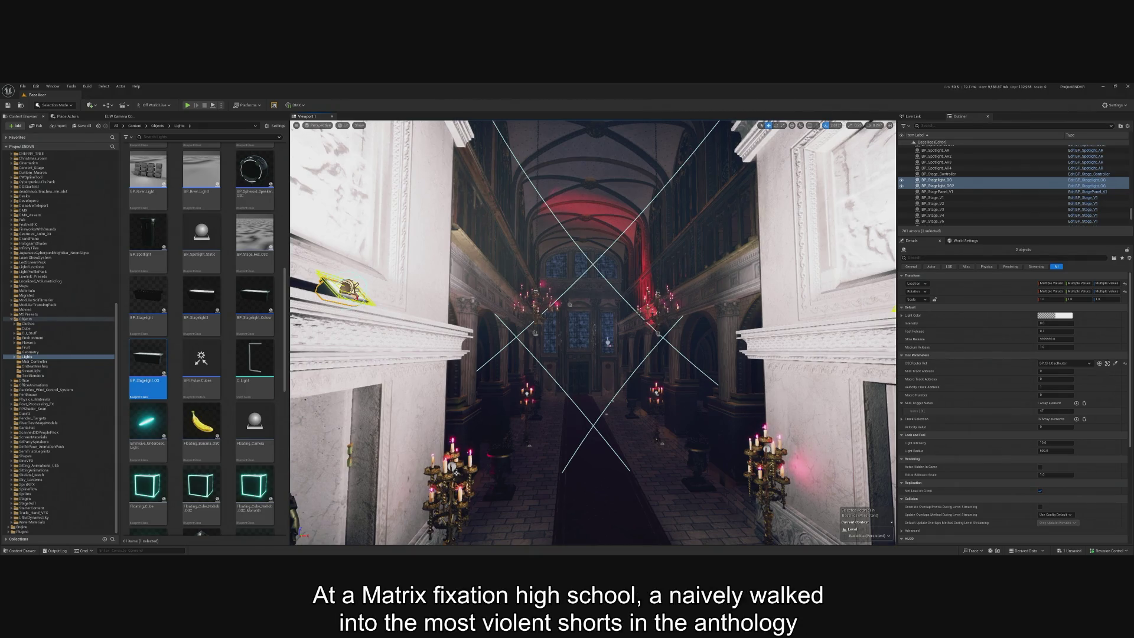
key(f)
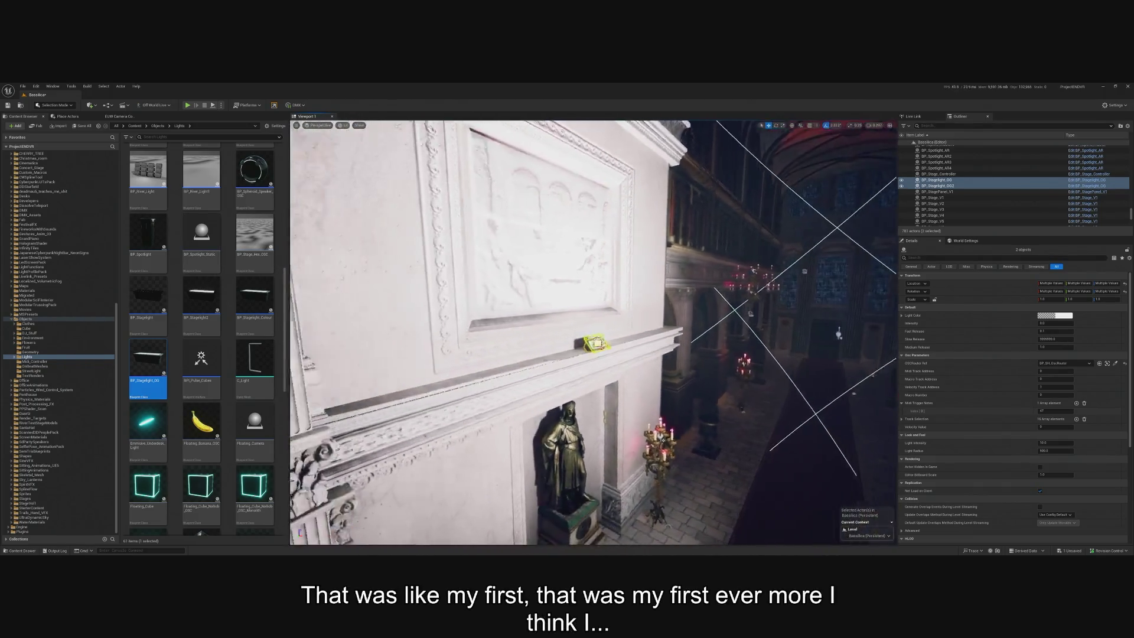
- Delete the Outward Facing Light1 component from each of the two ledge stagelights
click(936, 179)
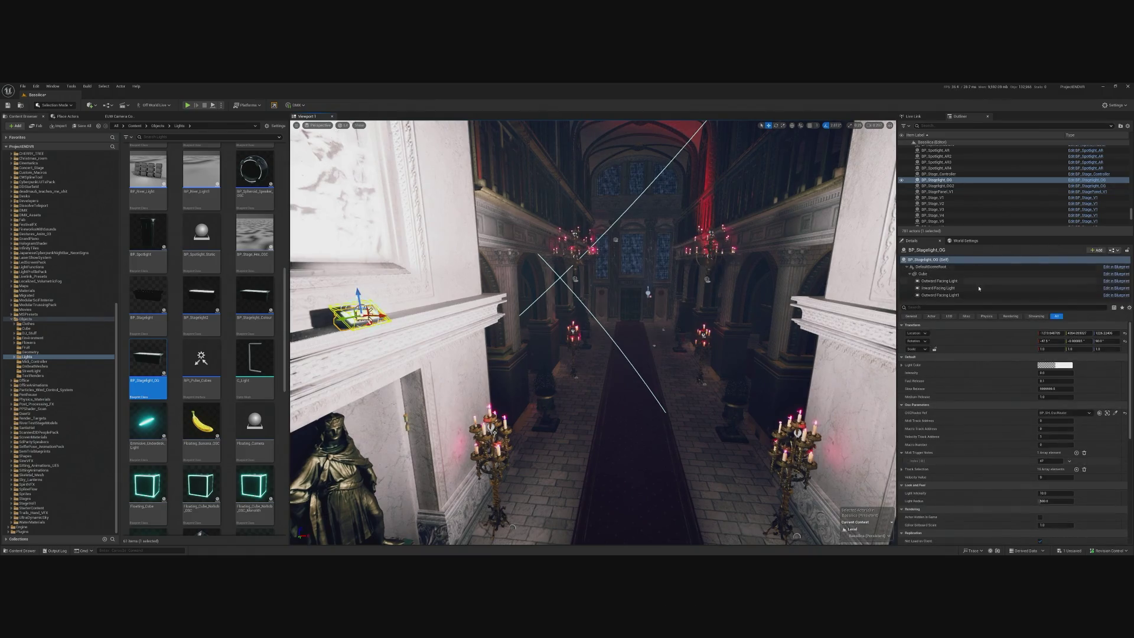
click(931, 267)
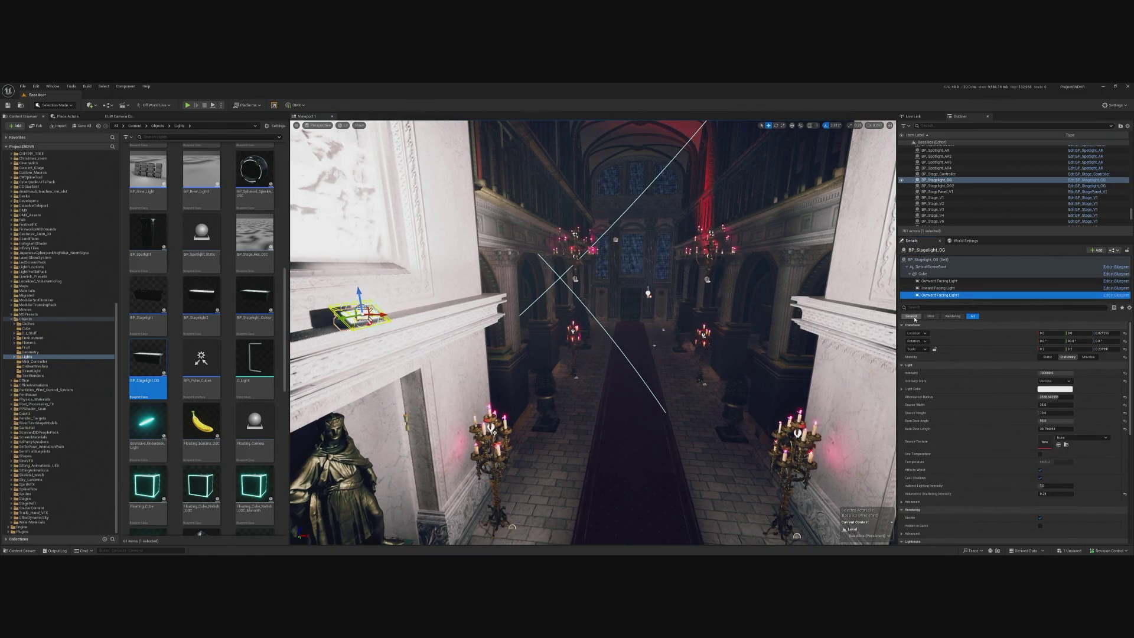
key(f)
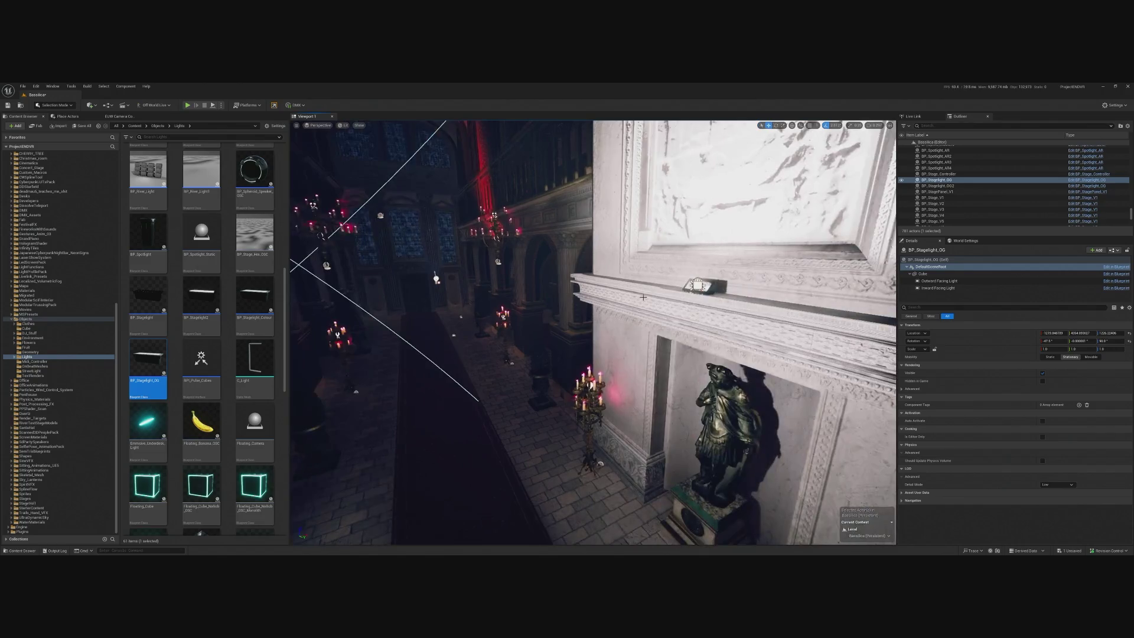
click(936, 185)
click(940, 295)
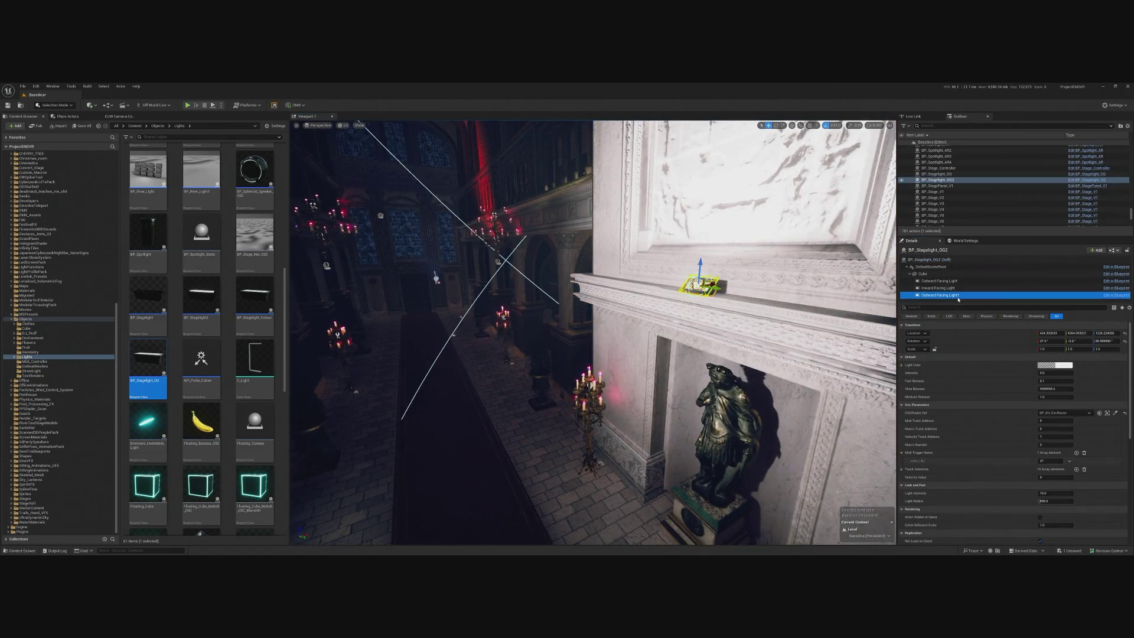
key(Delete)
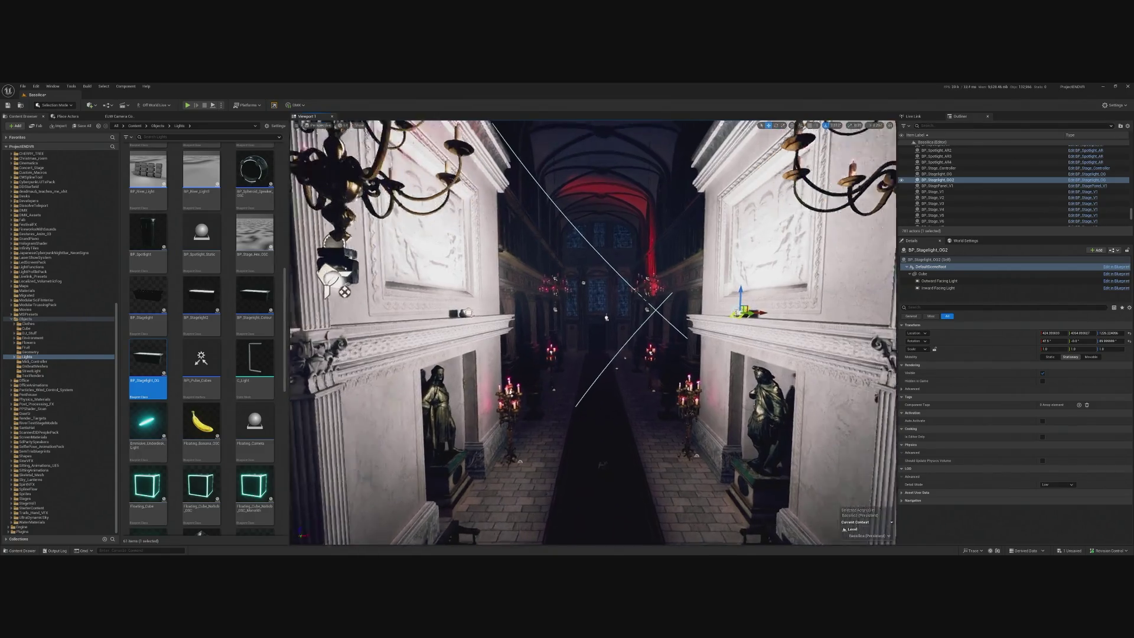
ctrl+click(938, 174)
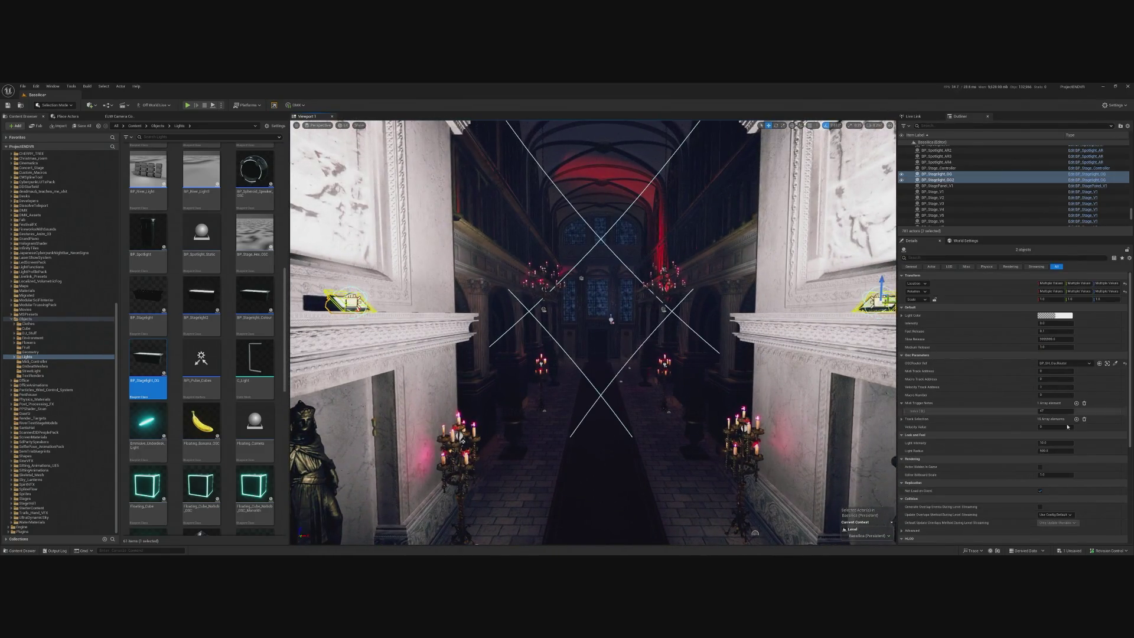
- Set both stagelights' MIDI trigger note (index 0) to 1
click(1055, 371)
text(1)
key(Return)
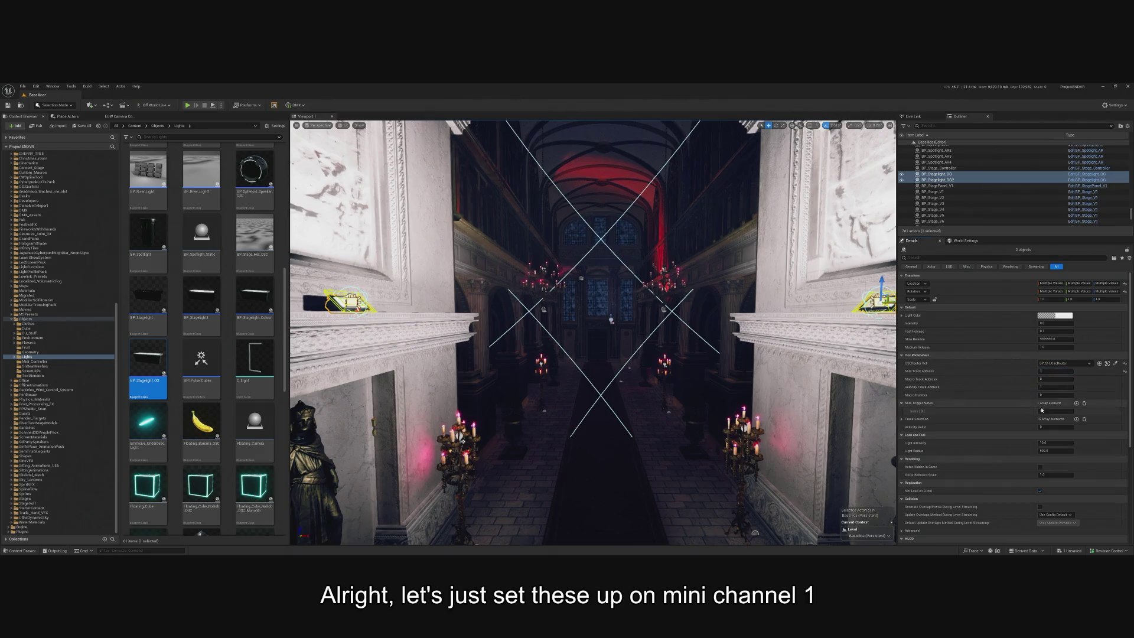
text(1)
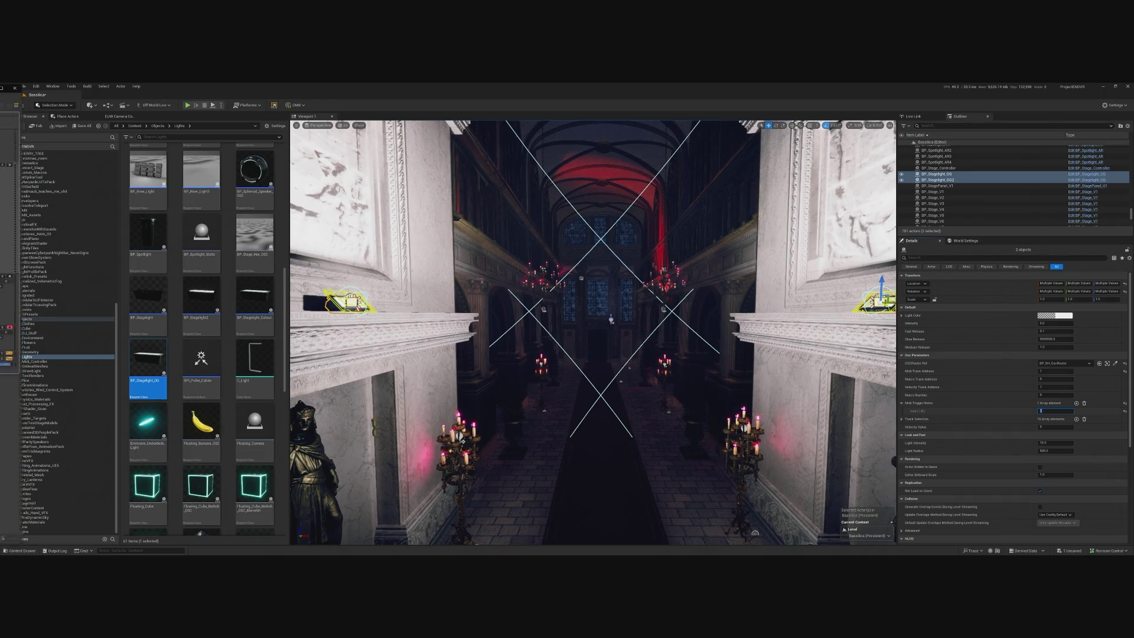
- Check the 2 Terrace Light Rythm track in Ableton, then set both lights' MIDI Track Address to 2
key(alt+Tab)
click(981, 213)
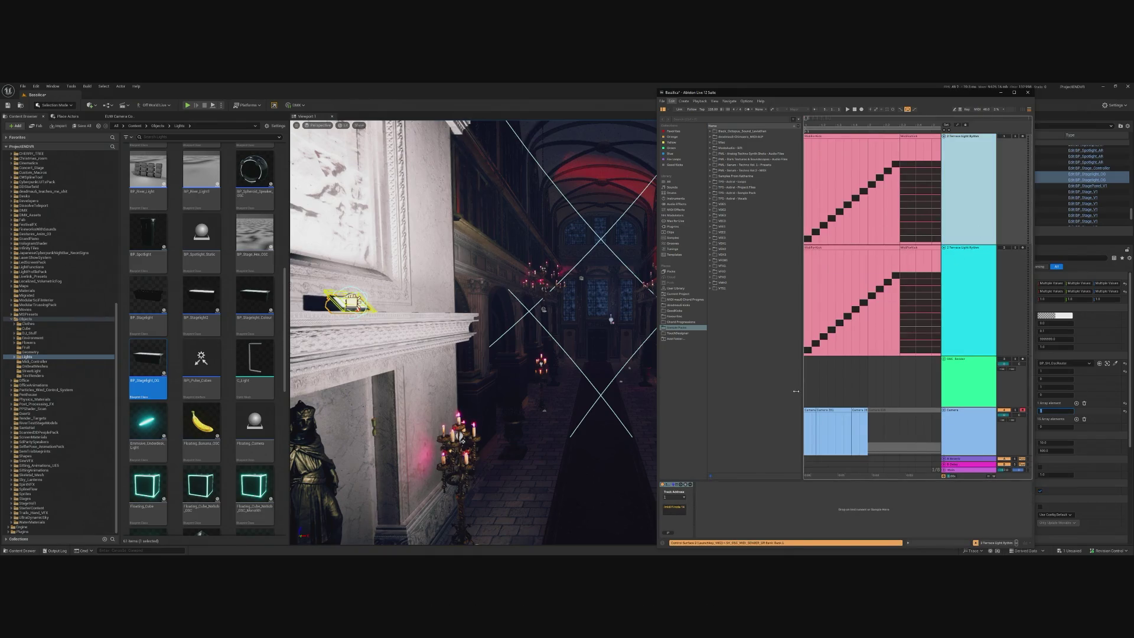
key(alt+Tab)
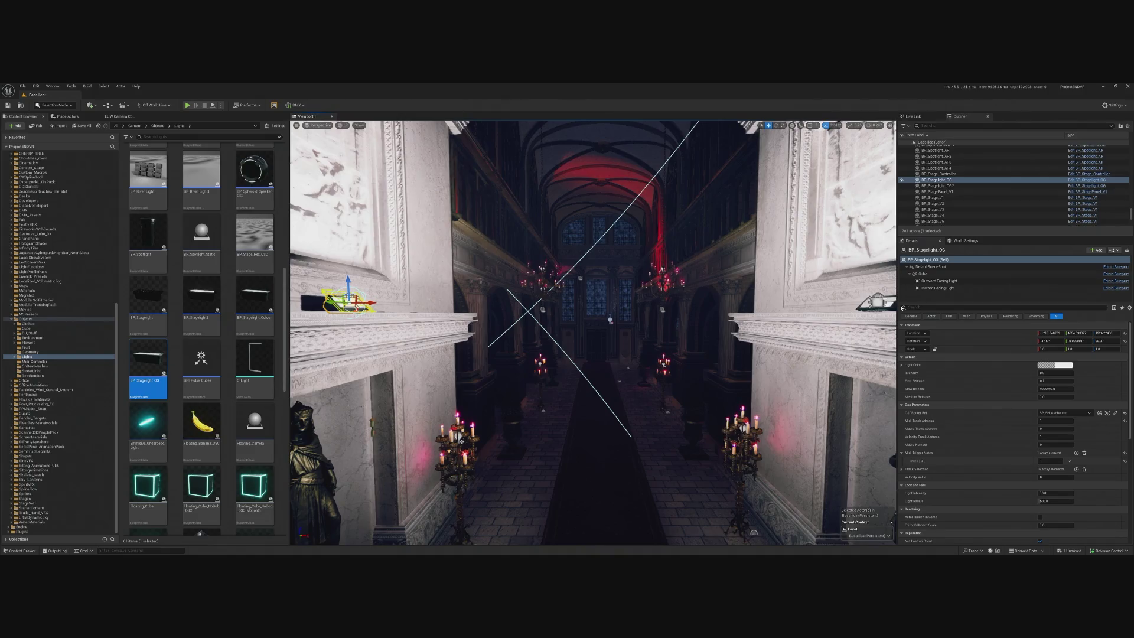
ctrl+click(877, 302)
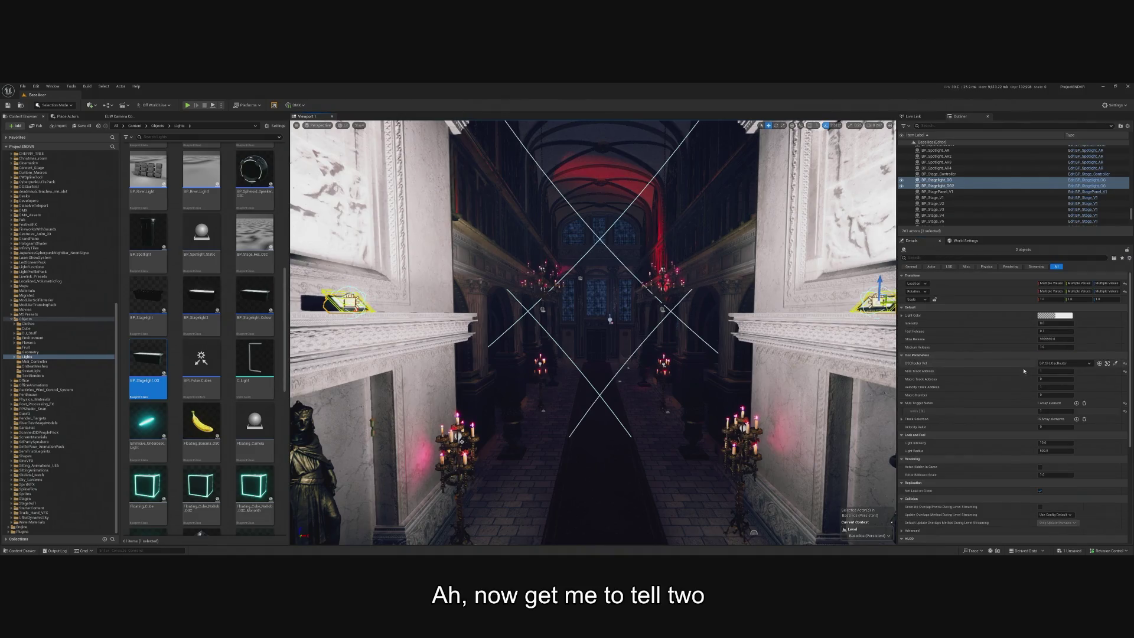
click(1058, 371)
text(2)
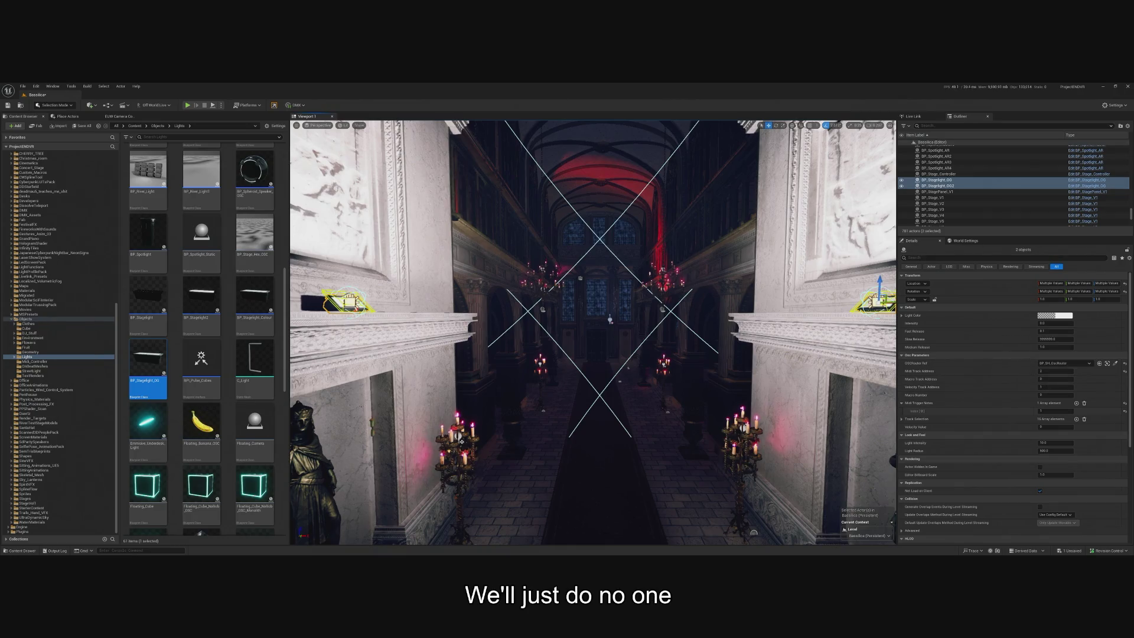
key(alt+Tab)
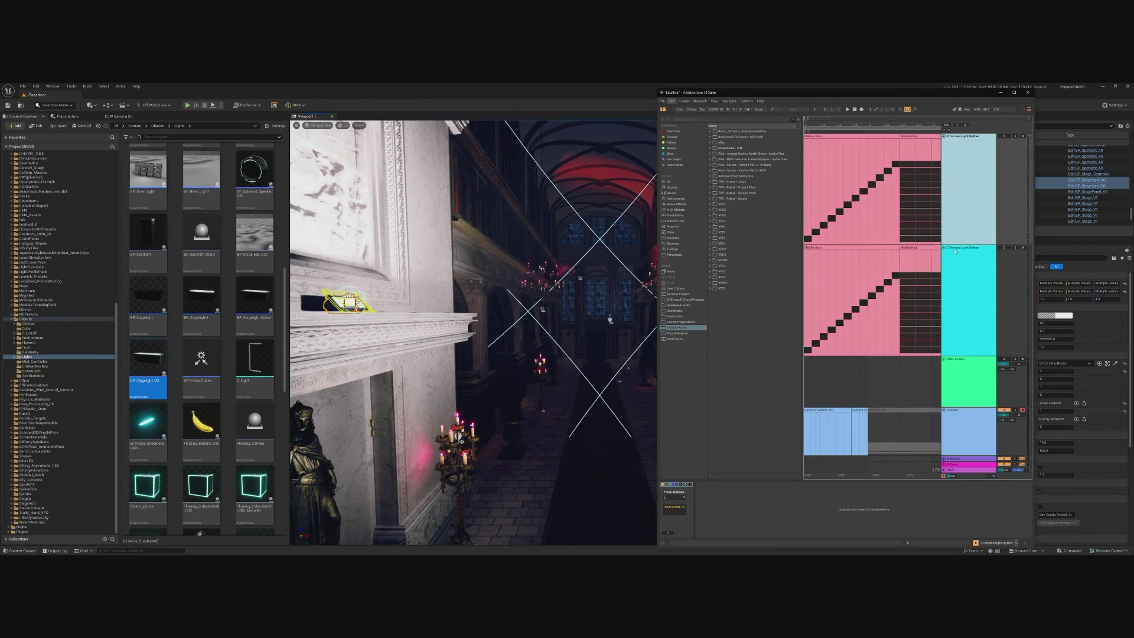
right_click(979, 171)
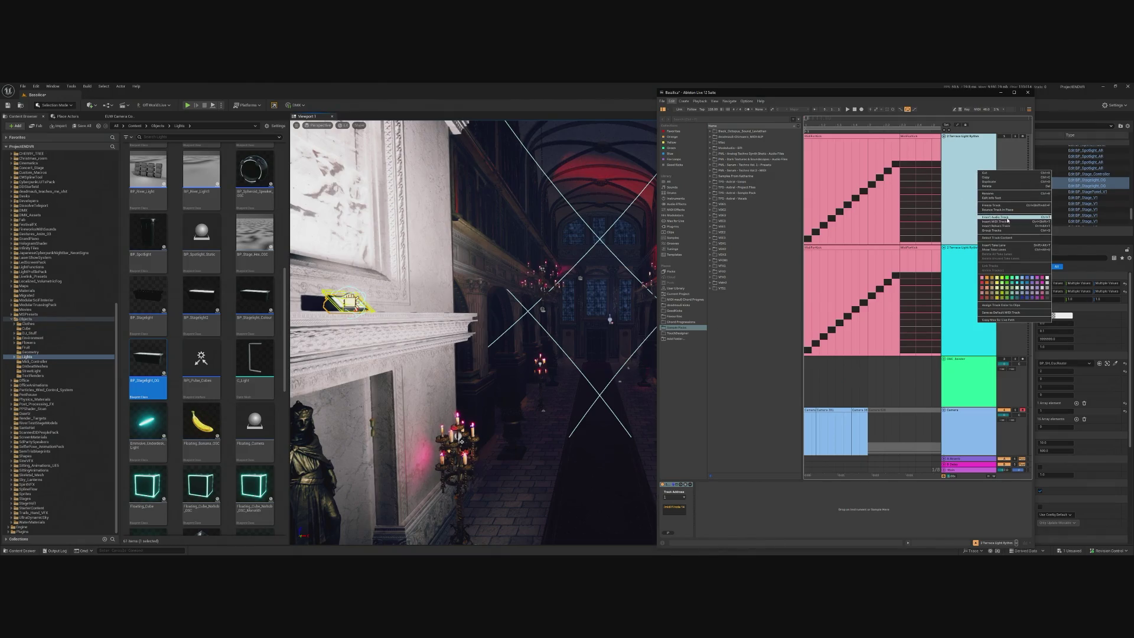
click(988, 193)
click(845, 180)
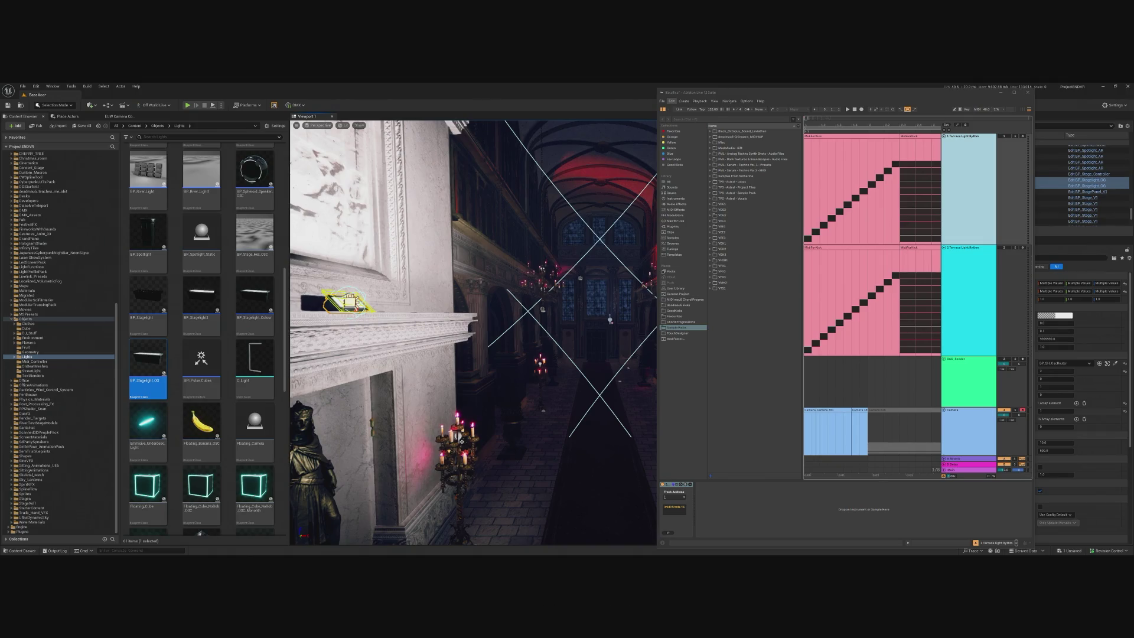
click(1004, 93)
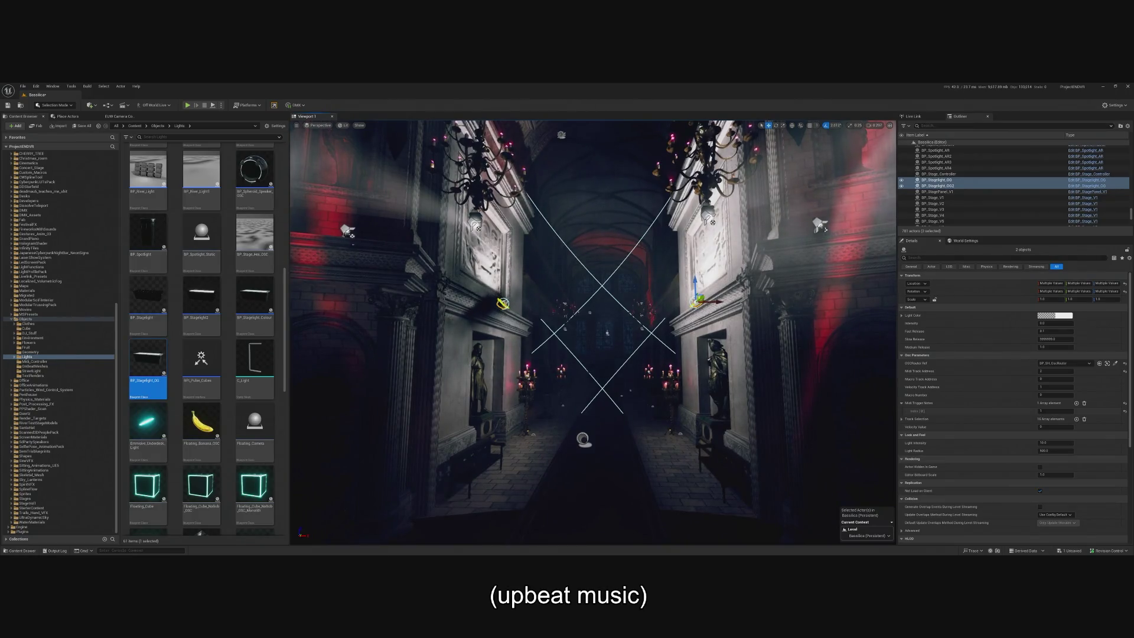
key(alt+Tab)
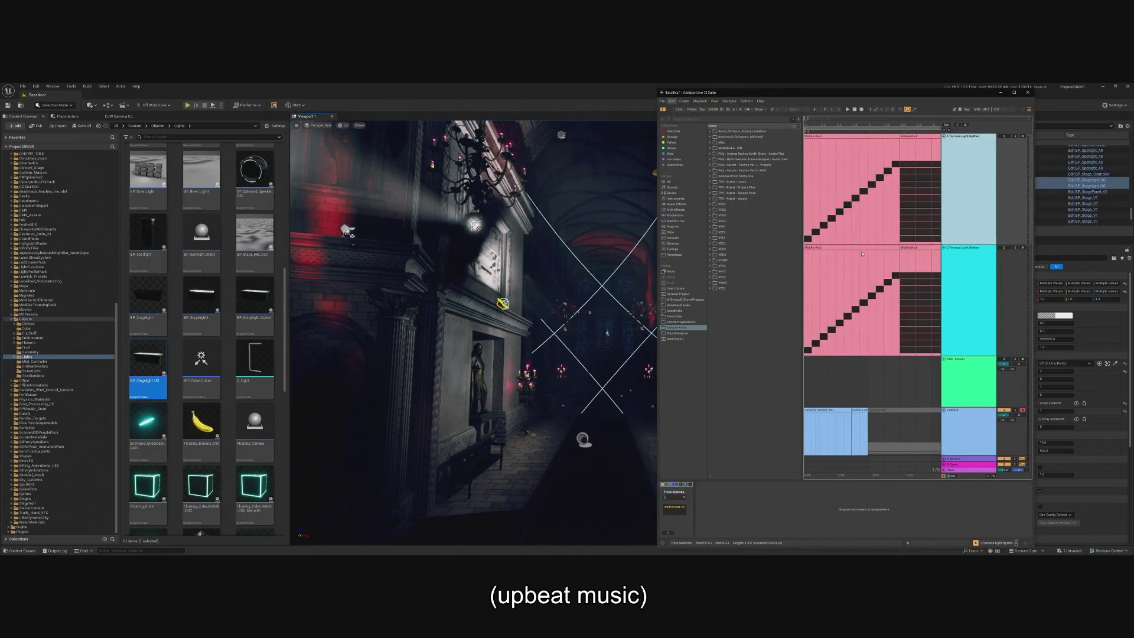
- Rename the top Terrace Light Rythm track to 'Wave Lights'
double_click(864, 248)
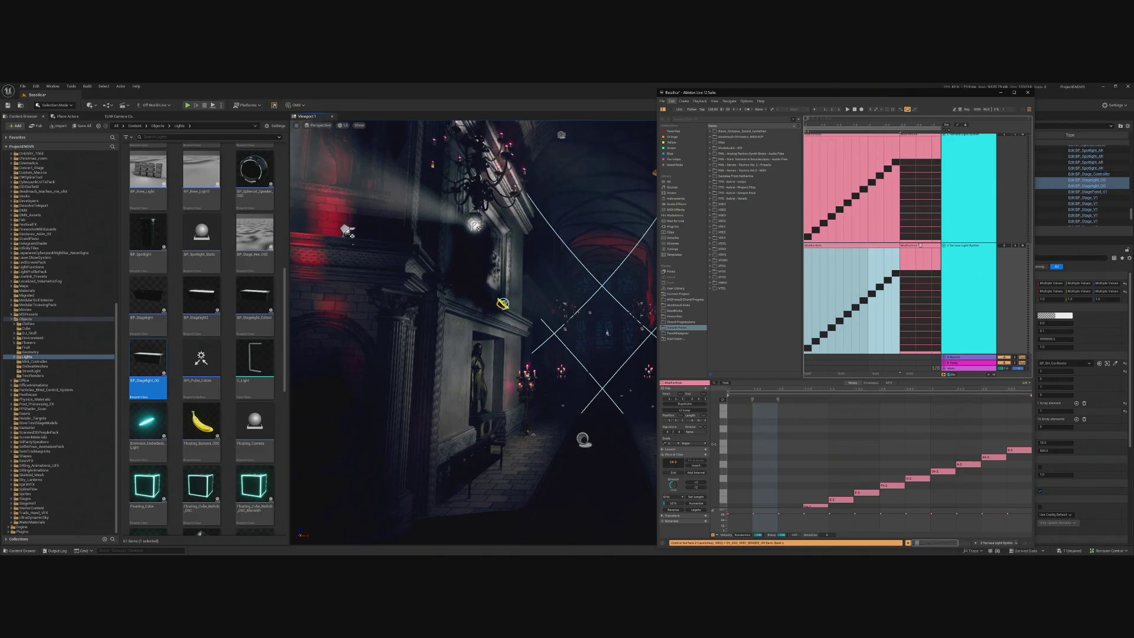
click(920, 250)
click(920, 251)
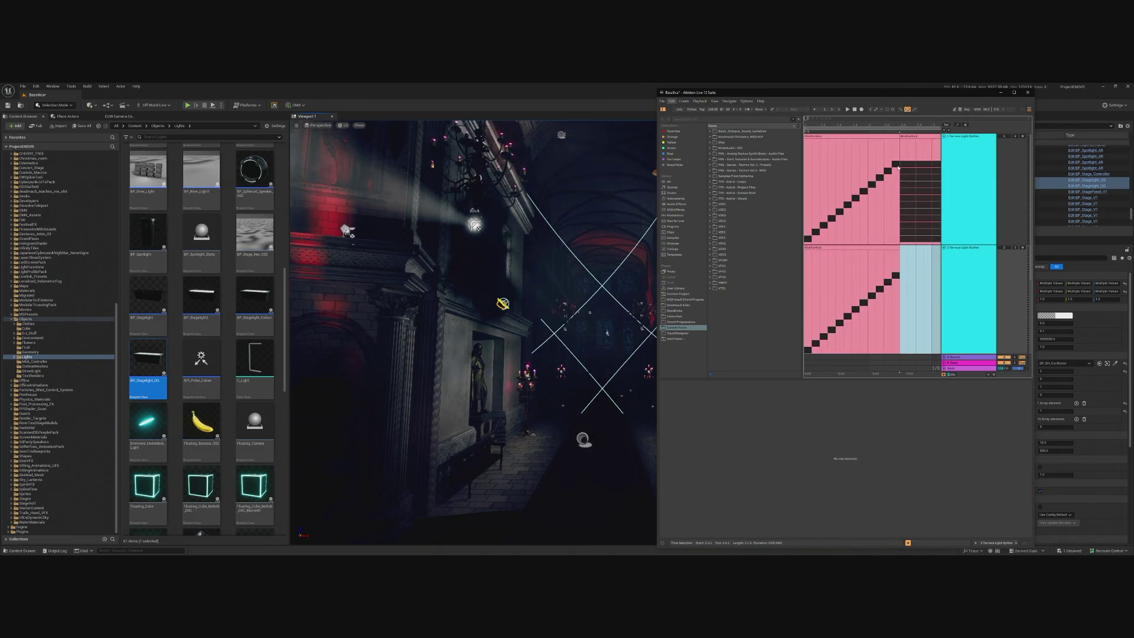
right_click(969, 160)
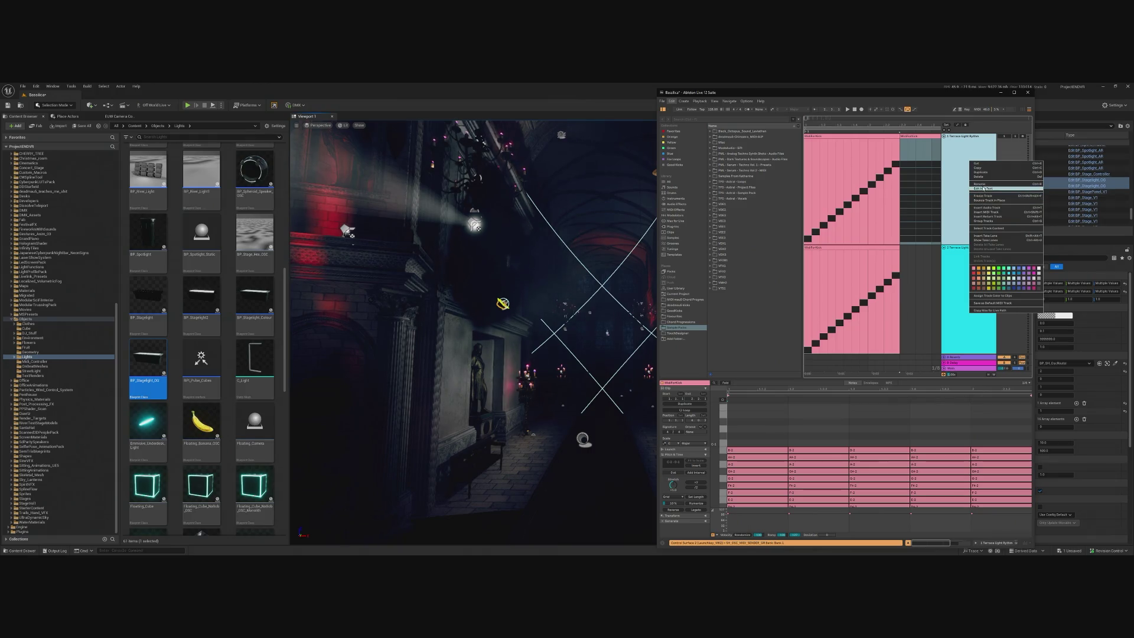
click(981, 183)
text(Wa)
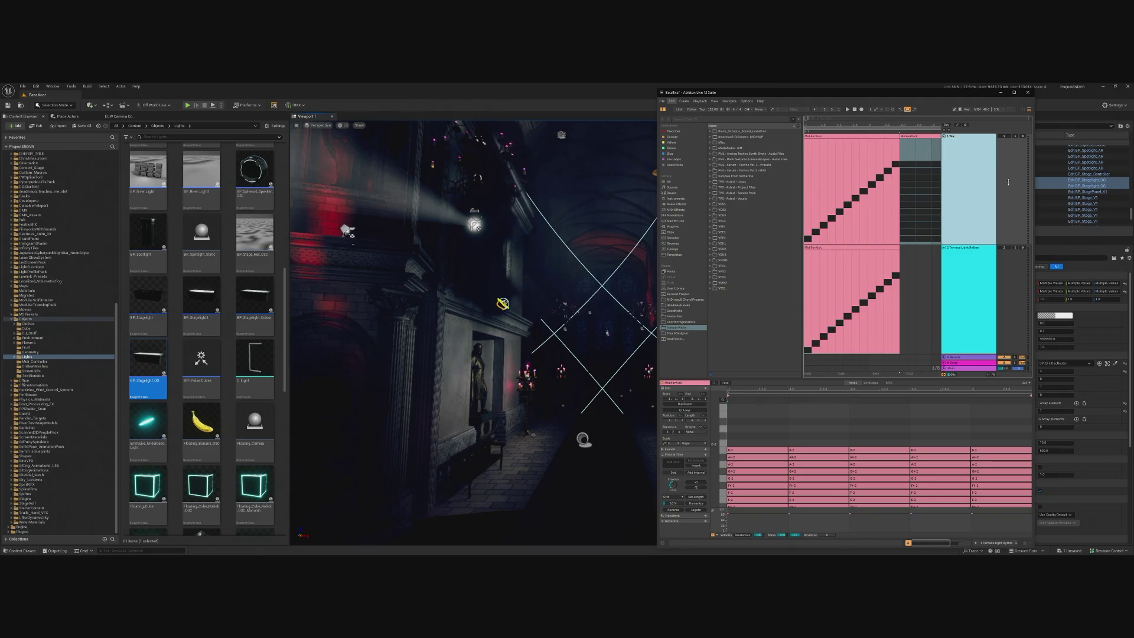
text(ve Lights)
key(Return)
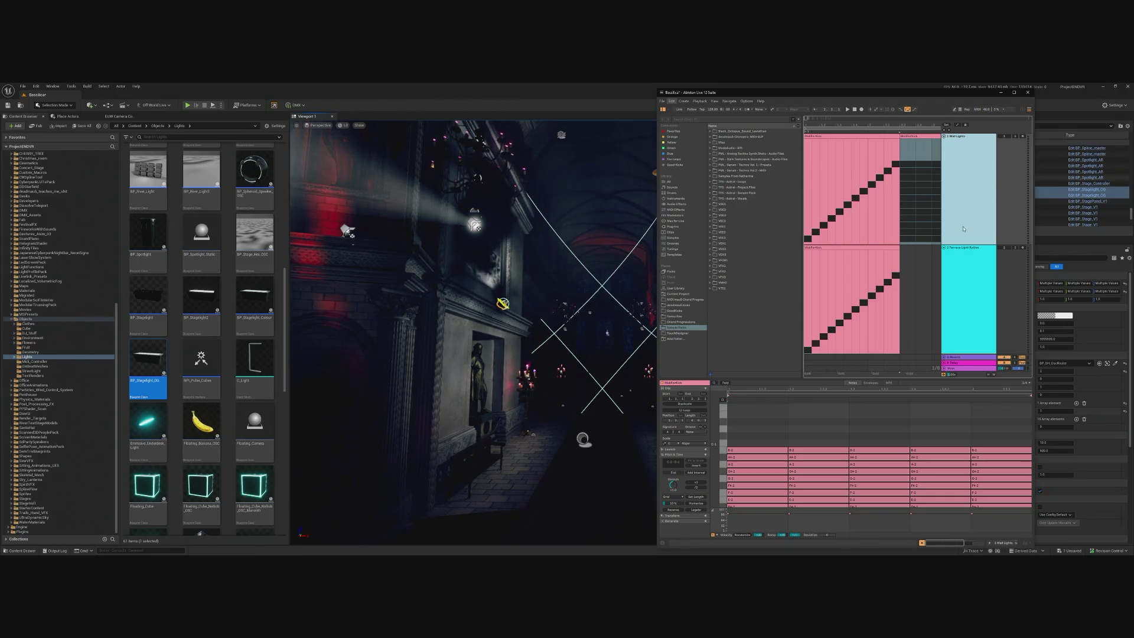
- Delete the OSC_Sender and Camera tracks and name the second track '2 Halo'
click(997, 295)
click(968, 269)
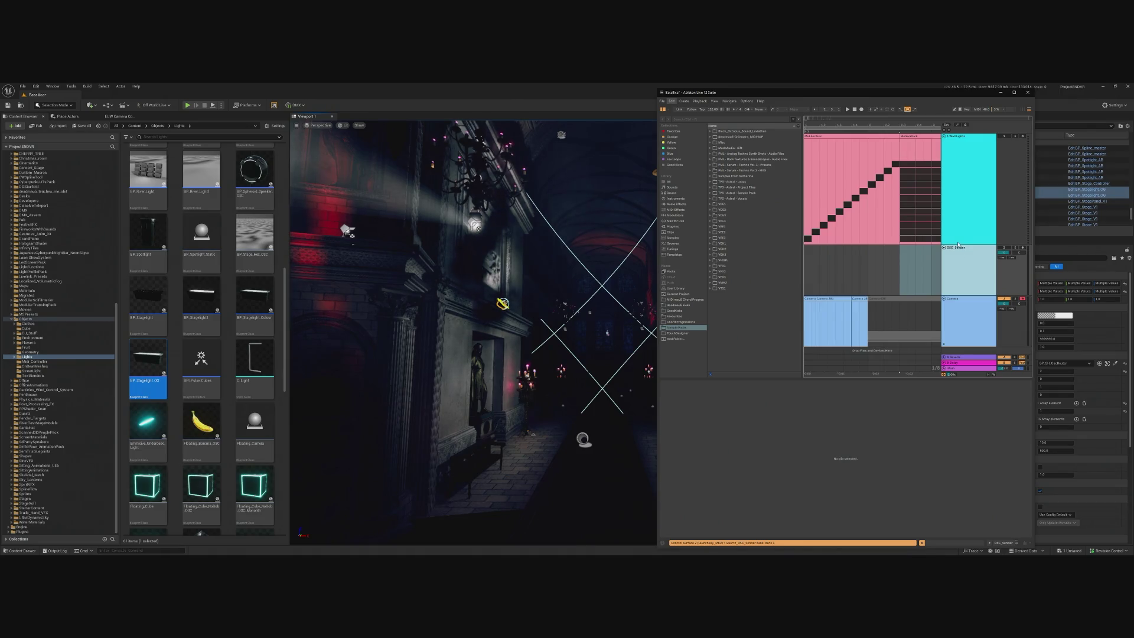
key(Delete)
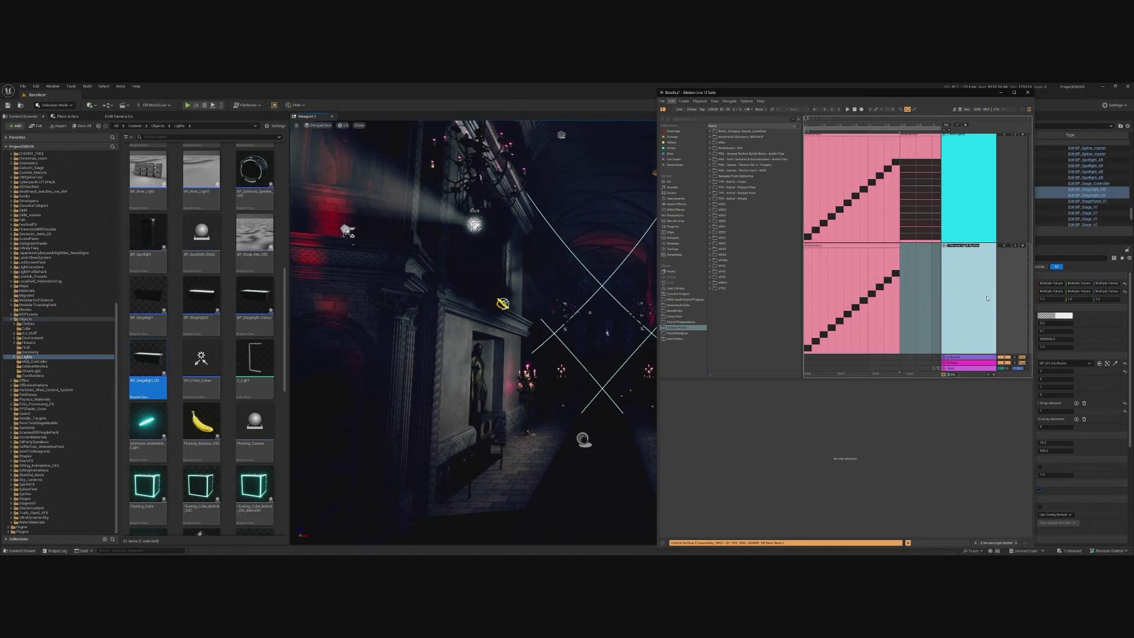
text(2)
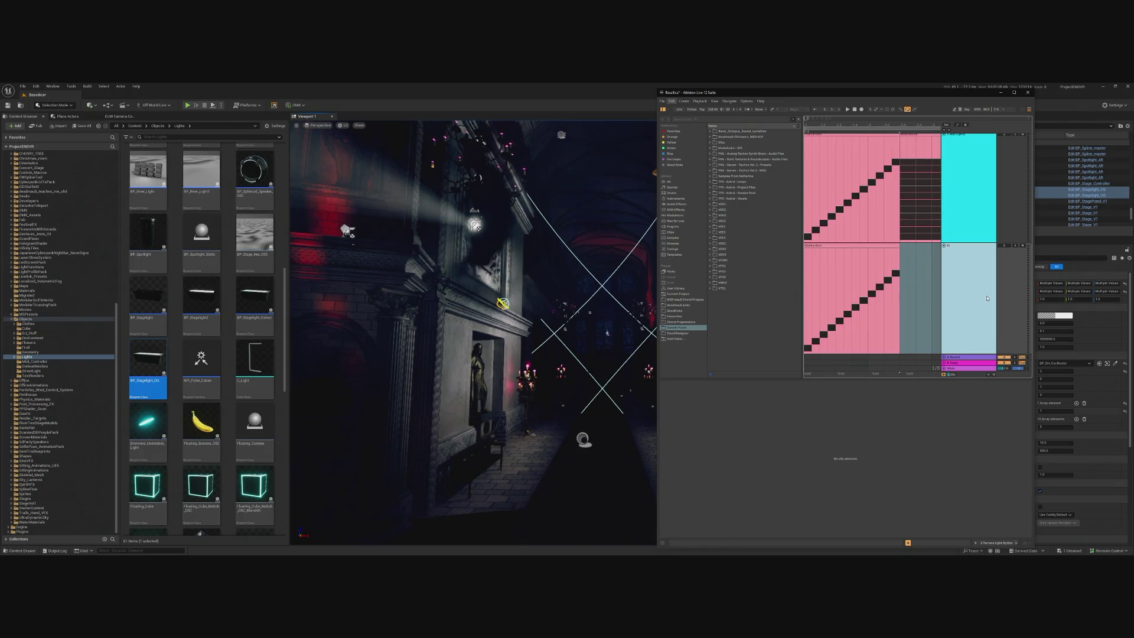
text( Halo)
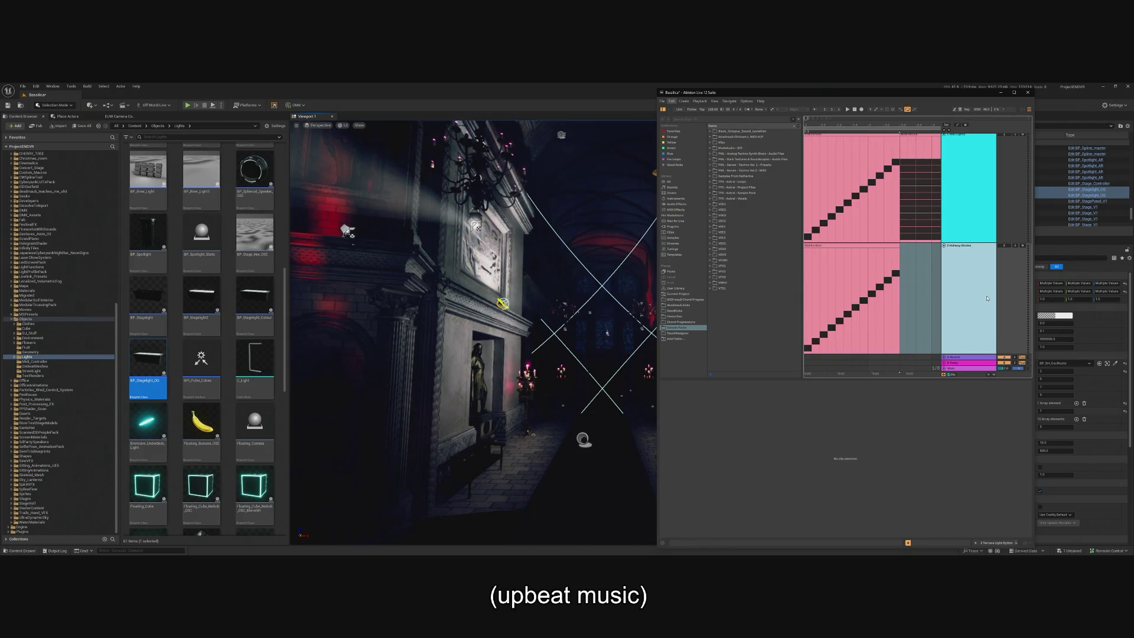
- Delete all notes in the track 2 MIDI clip, then bring the Unreal editor forward
double_click(844, 319)
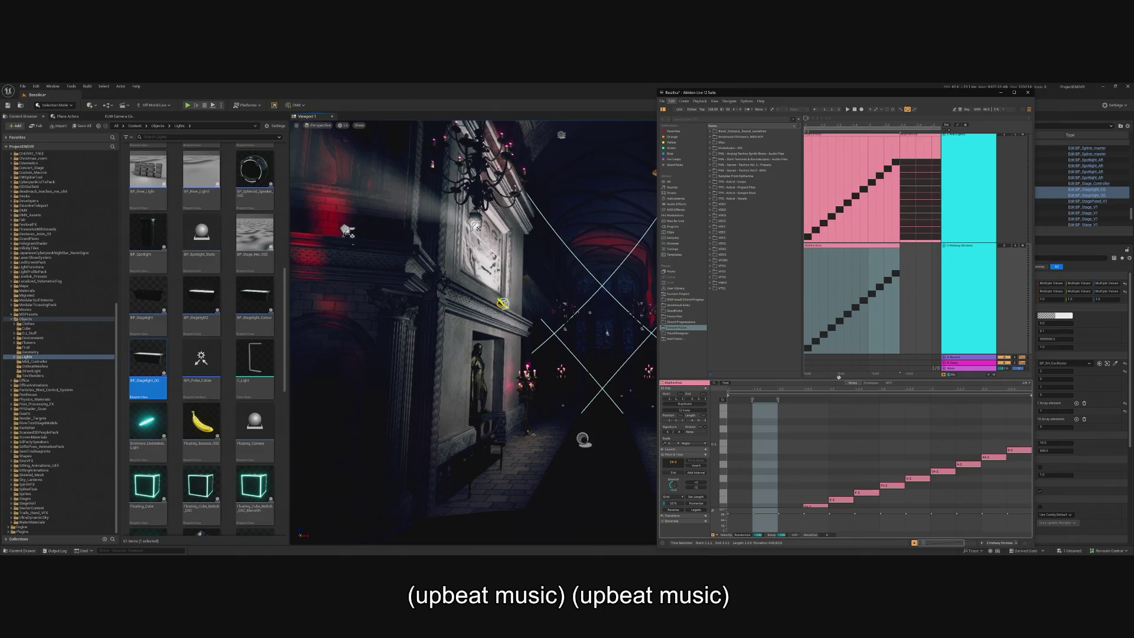
scroll(874, 461, down, 1)
key(ctrl+a)
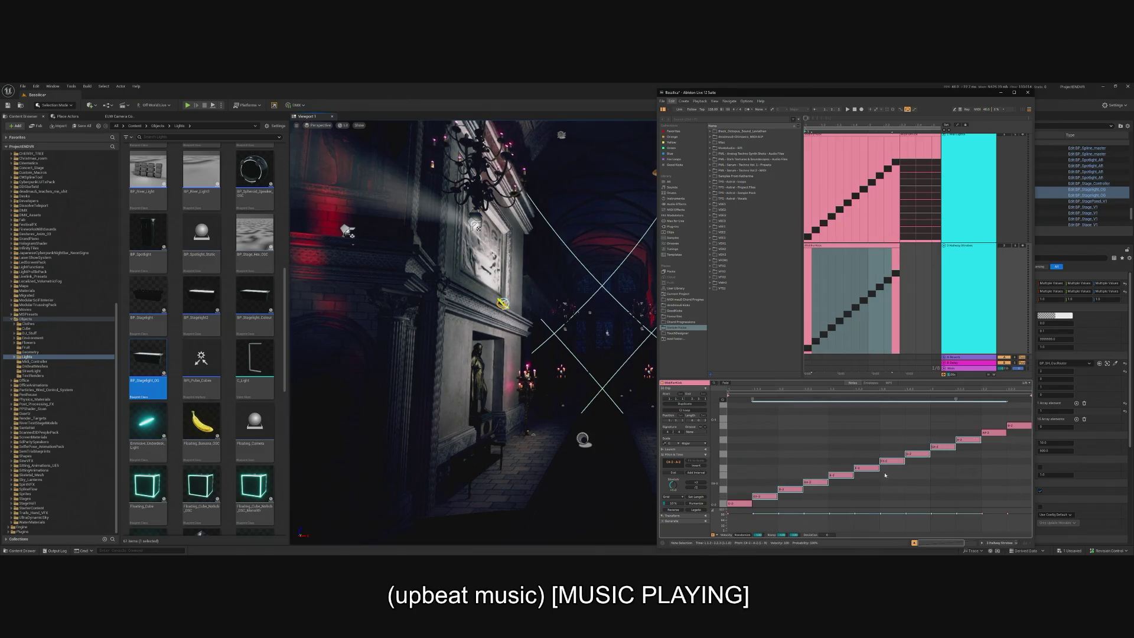
key(Delete)
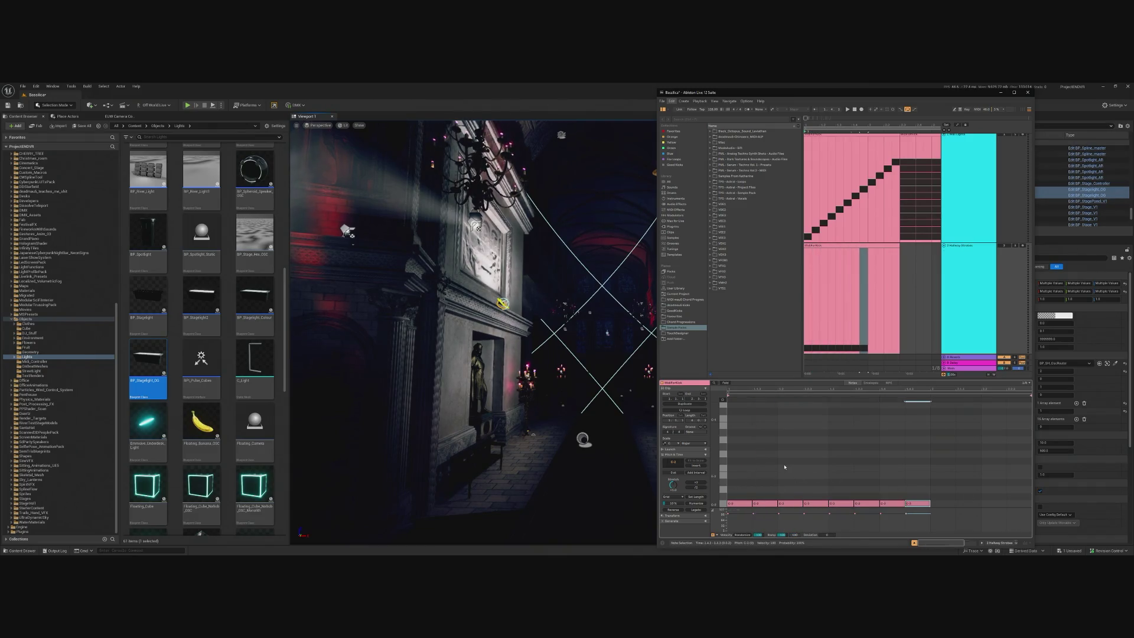
click(849, 243)
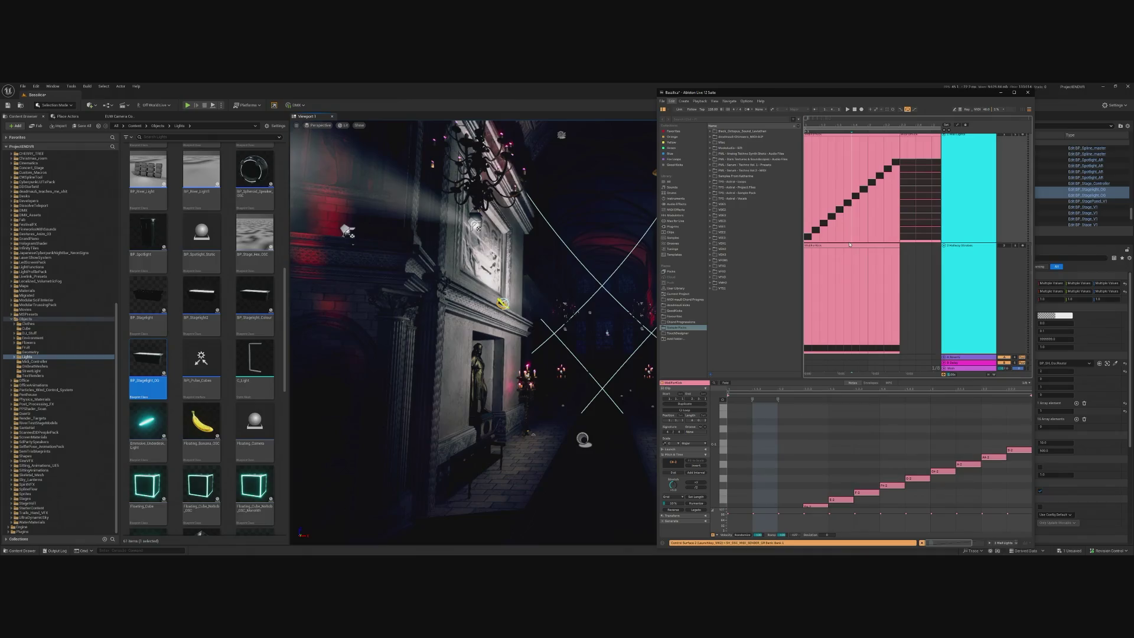
click(823, 245)
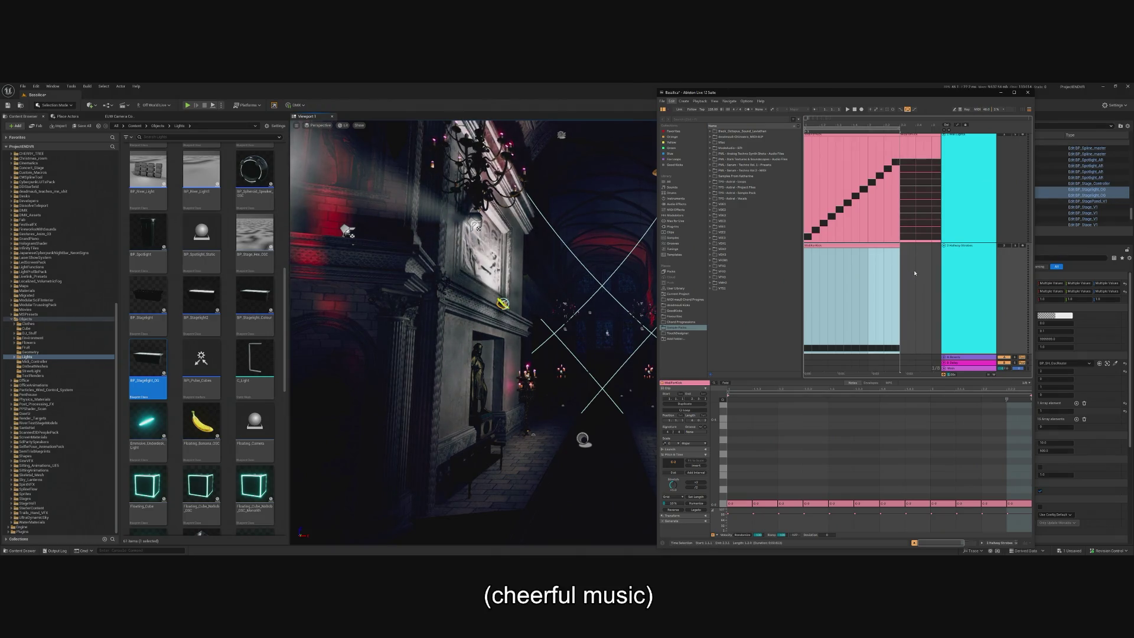
drag(843, 93, 484, 113)
key(alt+Tab)
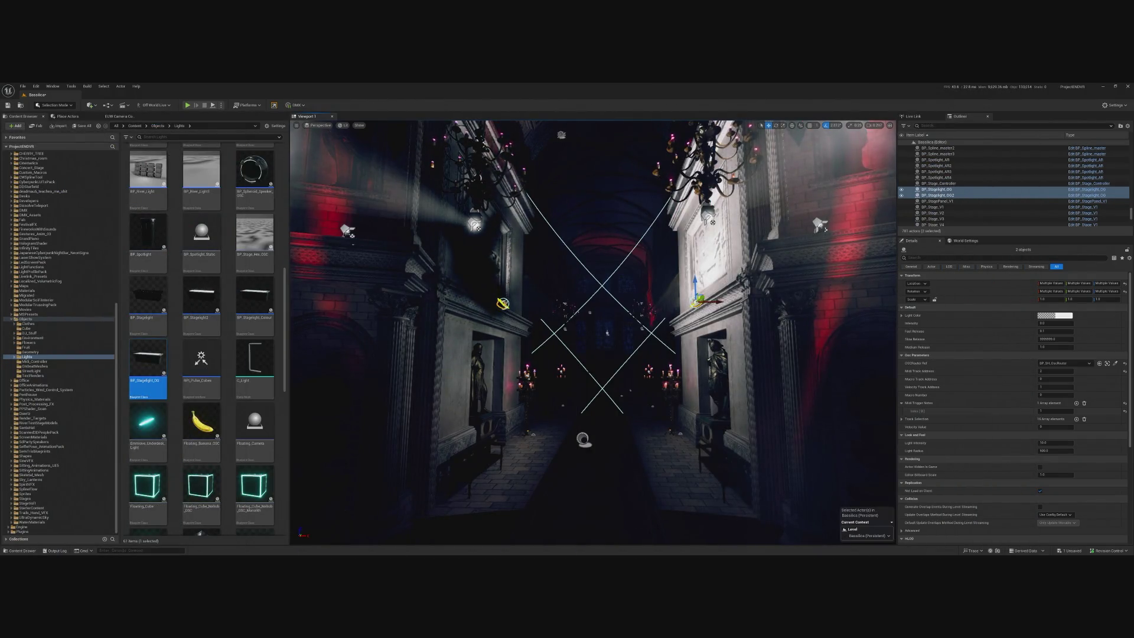
click(187, 105)
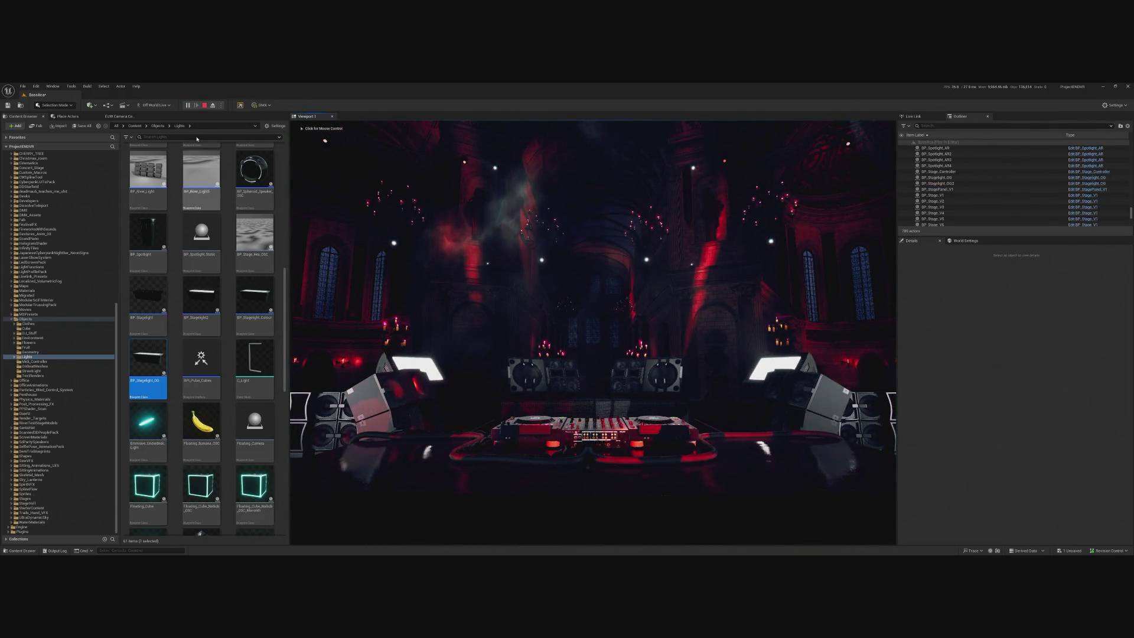
key(Escape)
key(f)
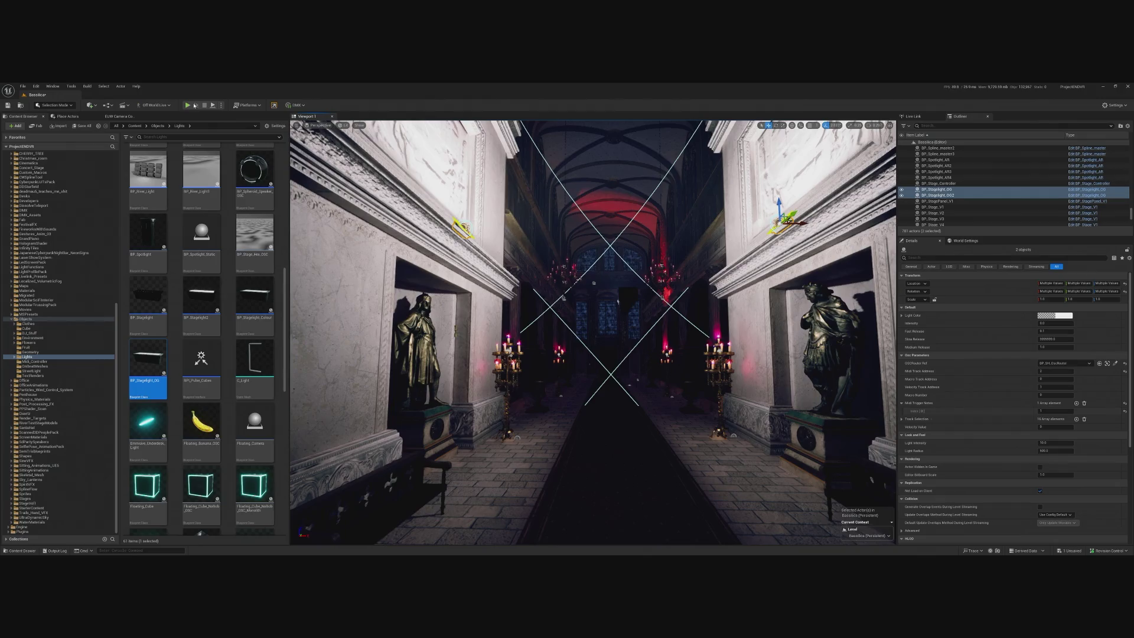
key(alt+p)
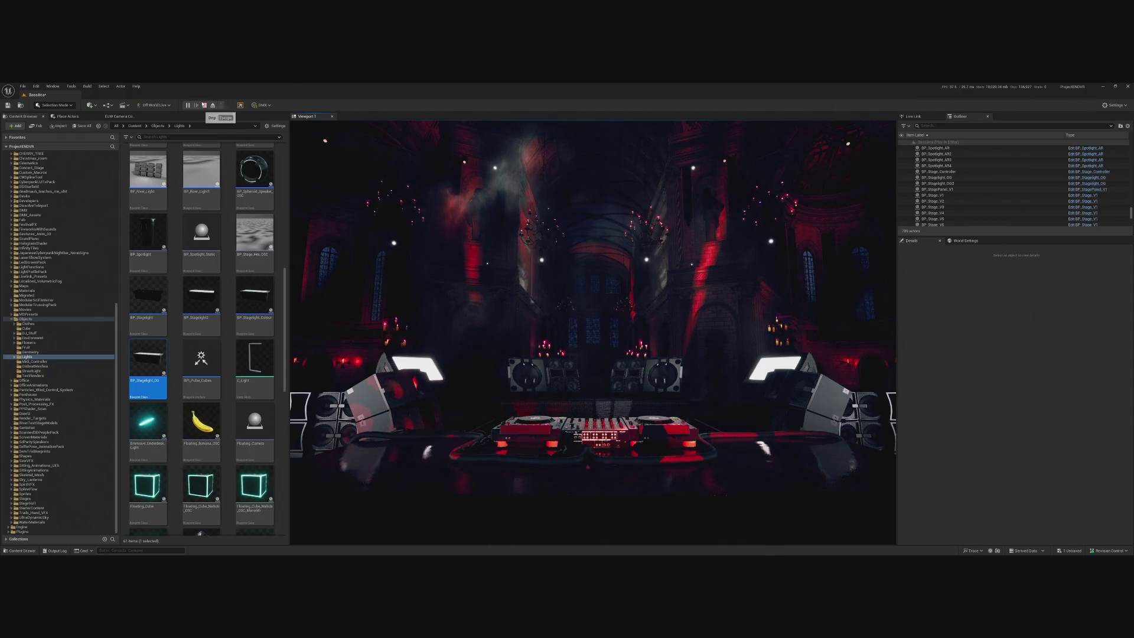
click(205, 105)
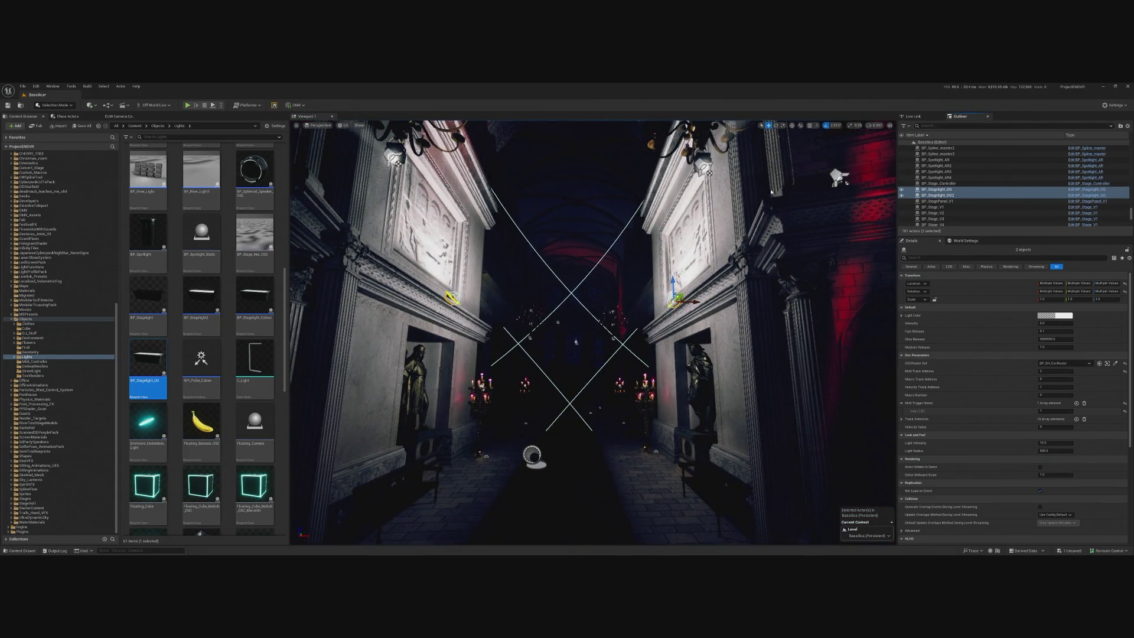
- Open the stagelight's Blueprint, frame all its event graph nodes, then close it
click(1095, 194)
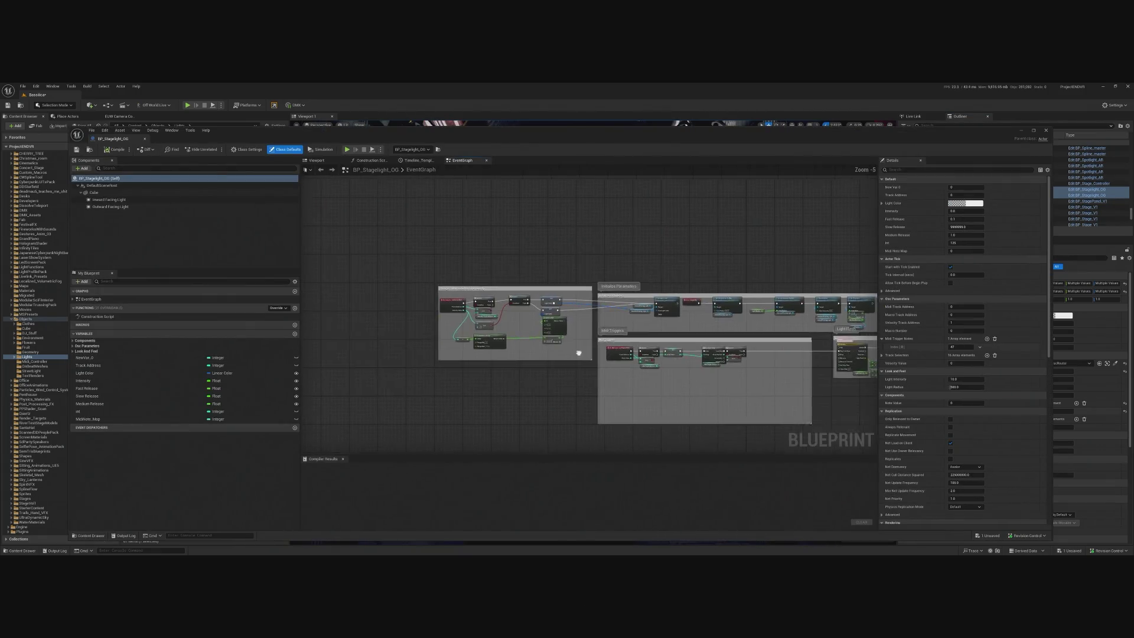
key(Home)
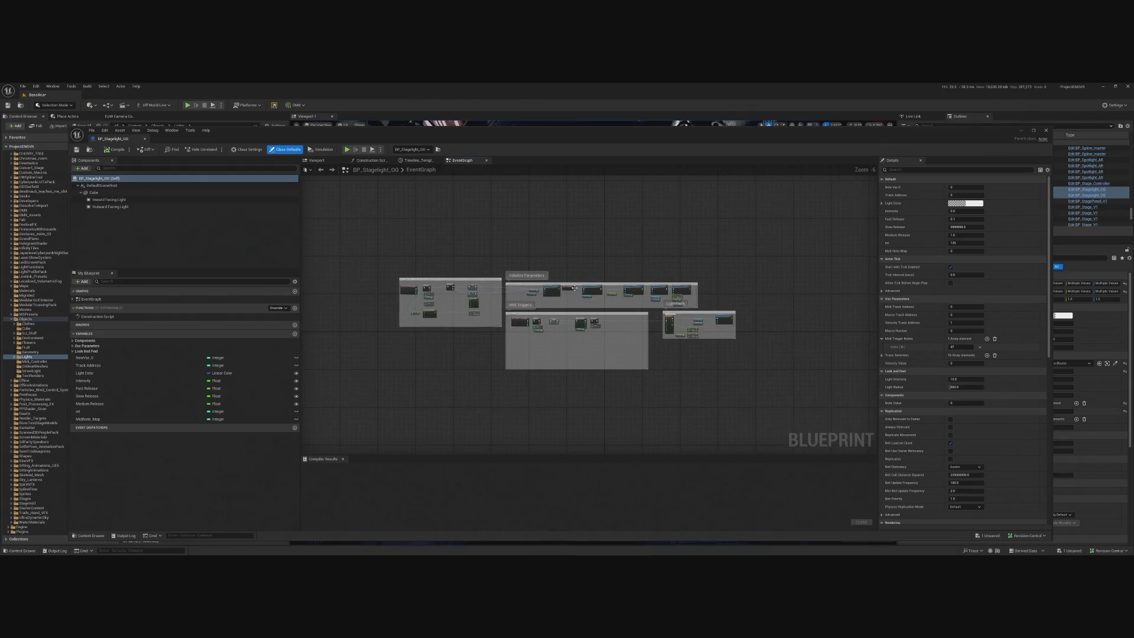
scroll(582, 295, up, 3)
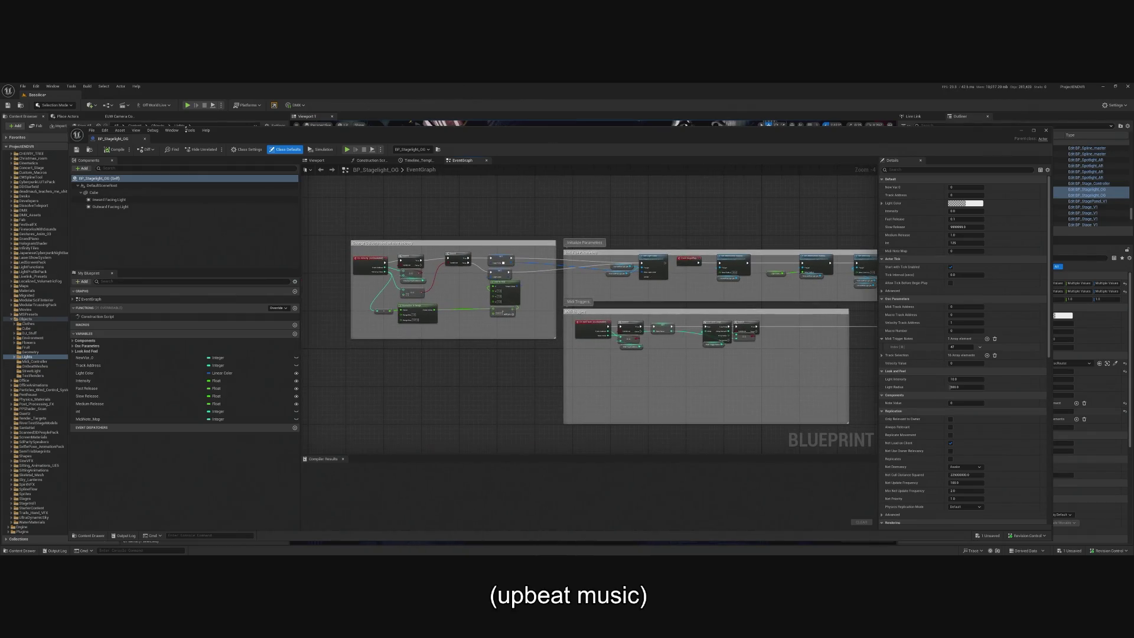
click(1048, 130)
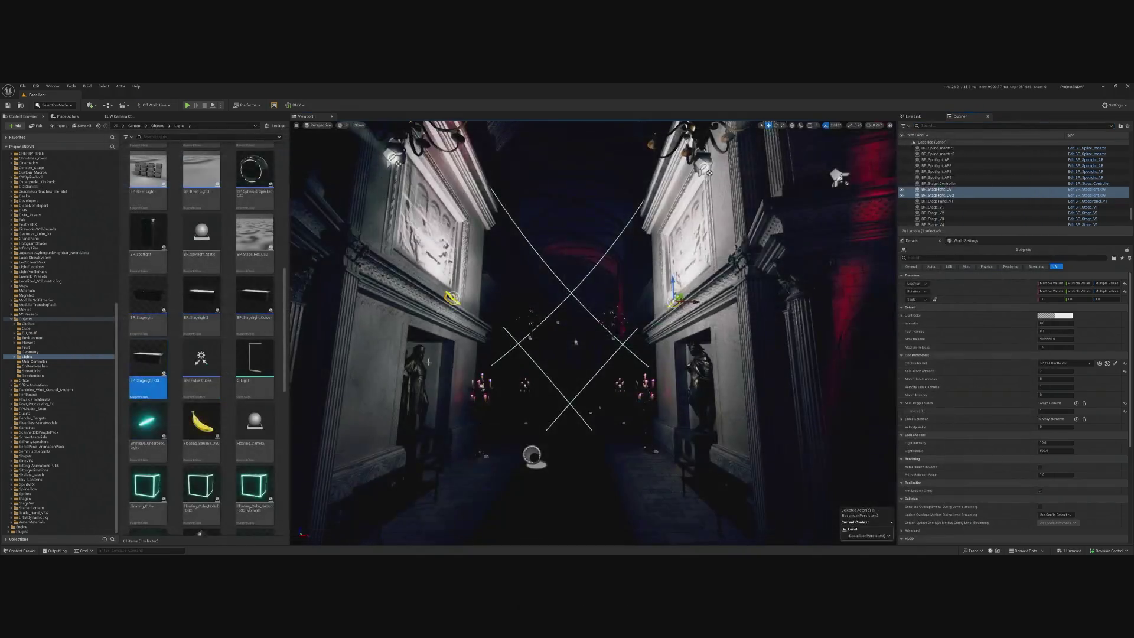
- Select the left-ledge stagelight and inspect its Light Flash Timeline curve in the Blueprint
click(450, 298)
click(452, 295)
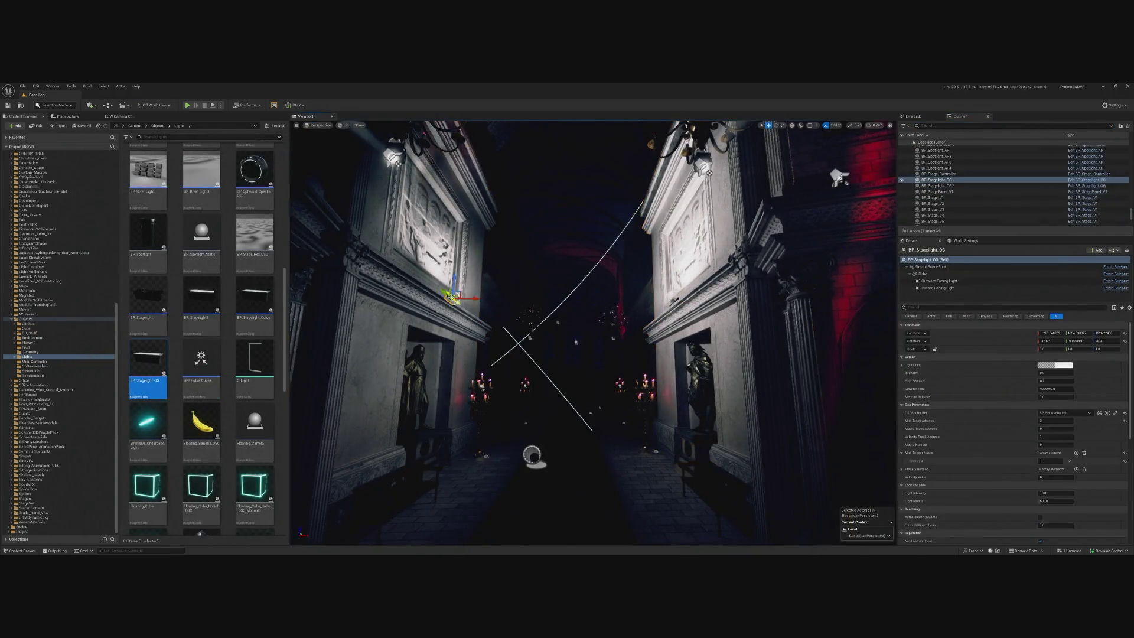
click(1092, 185)
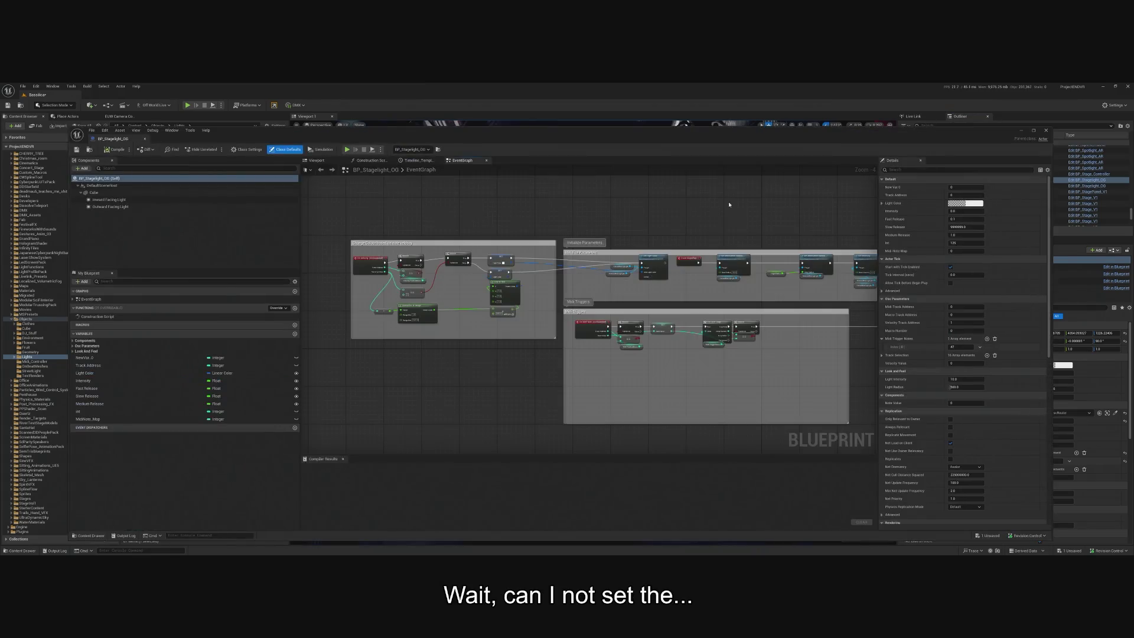
scroll(797, 347, up, 3)
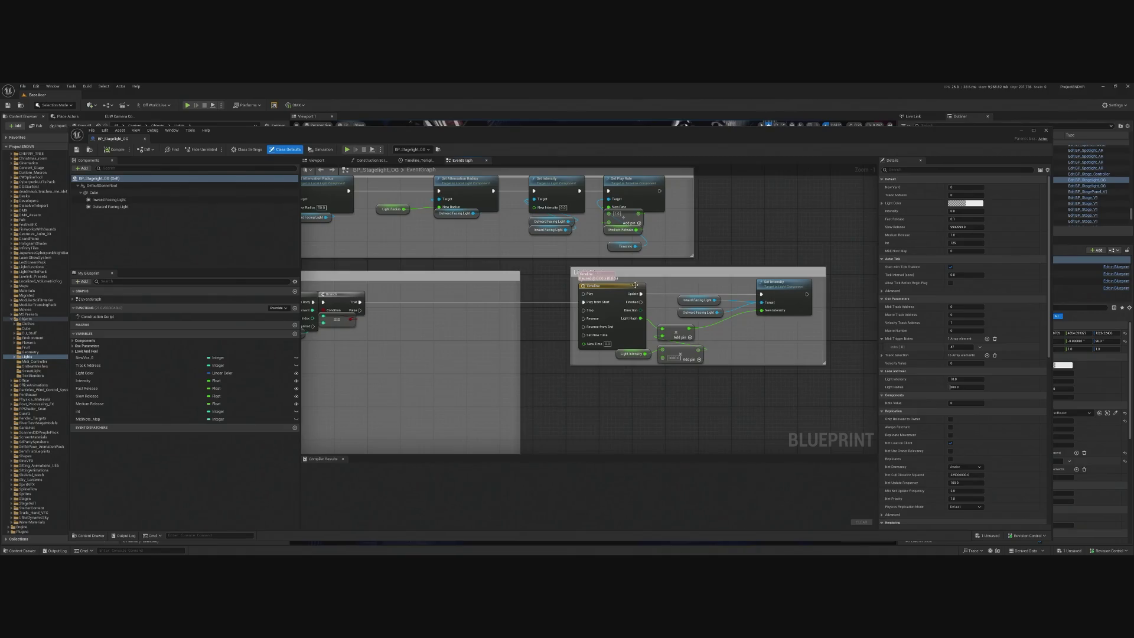
scroll(649, 319, down, 2)
mouse_move(558, 363)
mouse_down()
mouse_move(699, 368)
mouse_move(492, 356)
mouse_up()
scroll(699, 368, up, 1)
scroll(700, 368, down, 1)
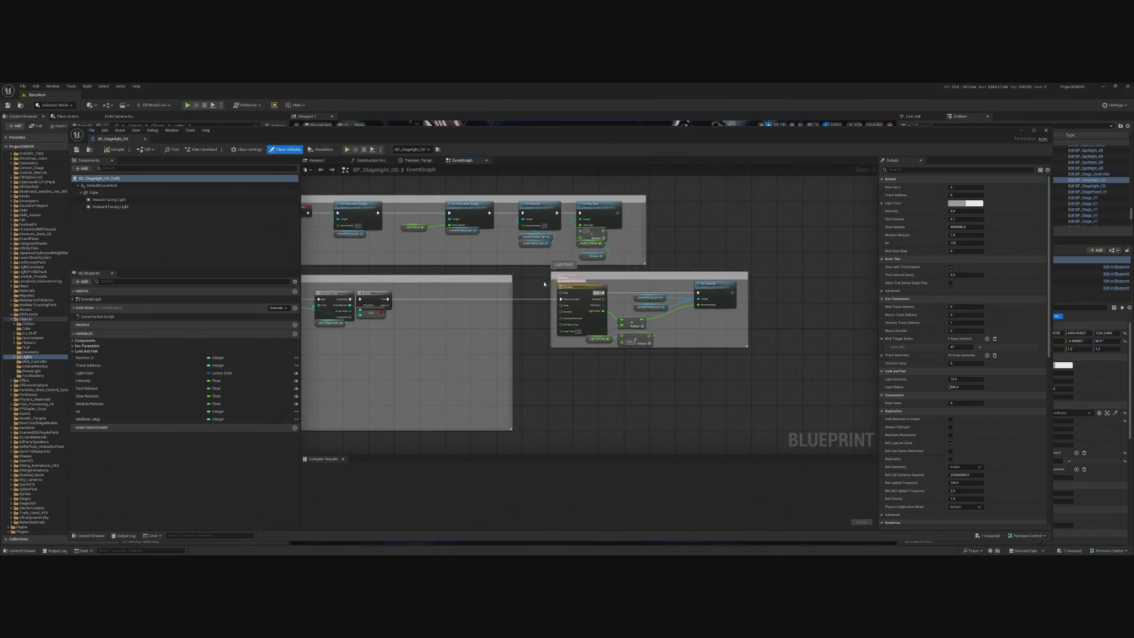
double_click(582, 289)
scroll(545, 255, down, 5)
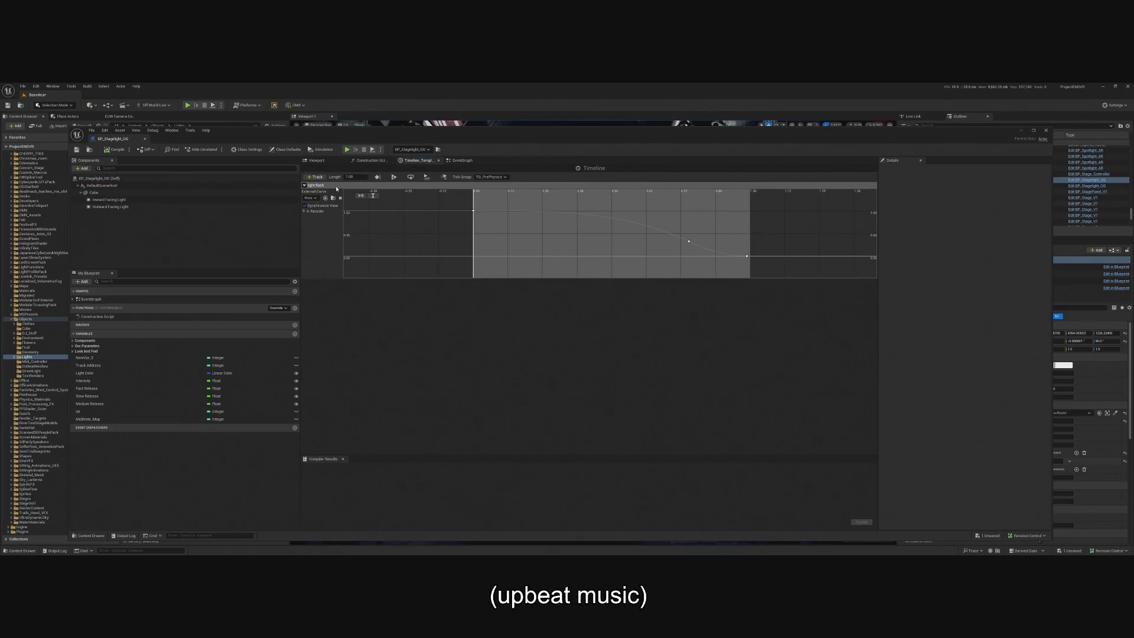
- Bring the stagelight Blueprint back up and return to its event graph
click(1018, 131)
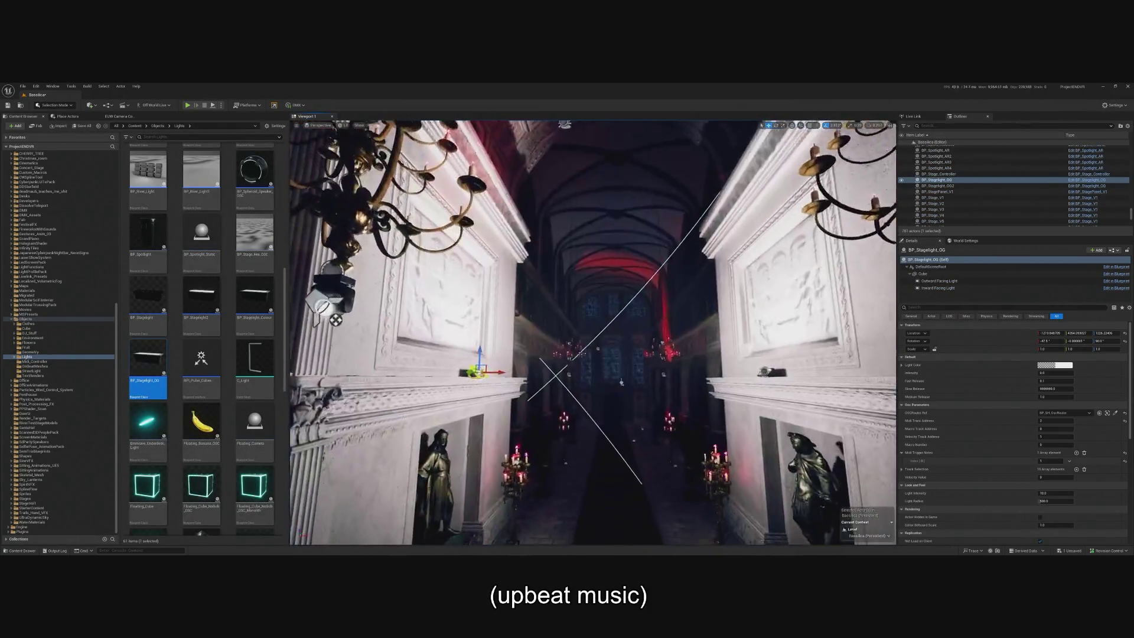
click(1080, 182)
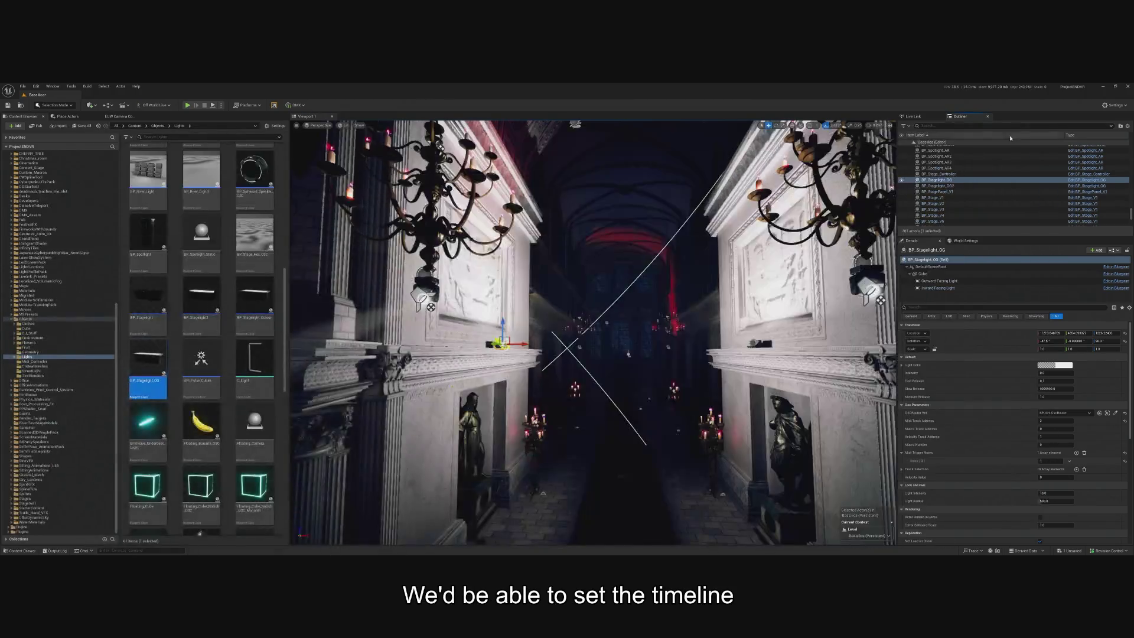
click(1104, 186)
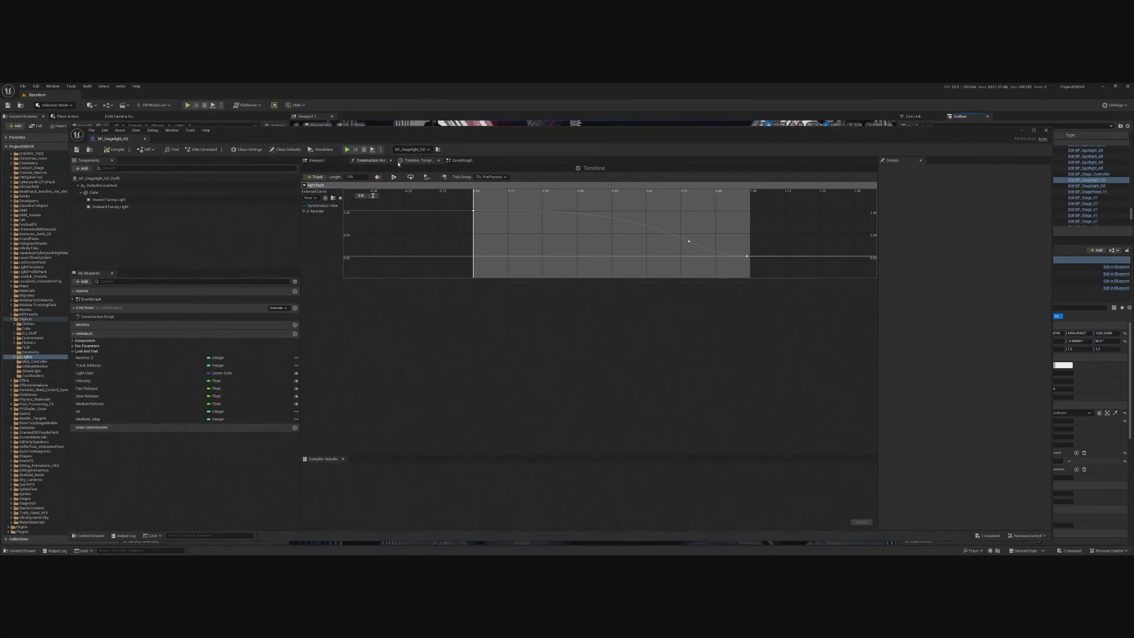
click(479, 160)
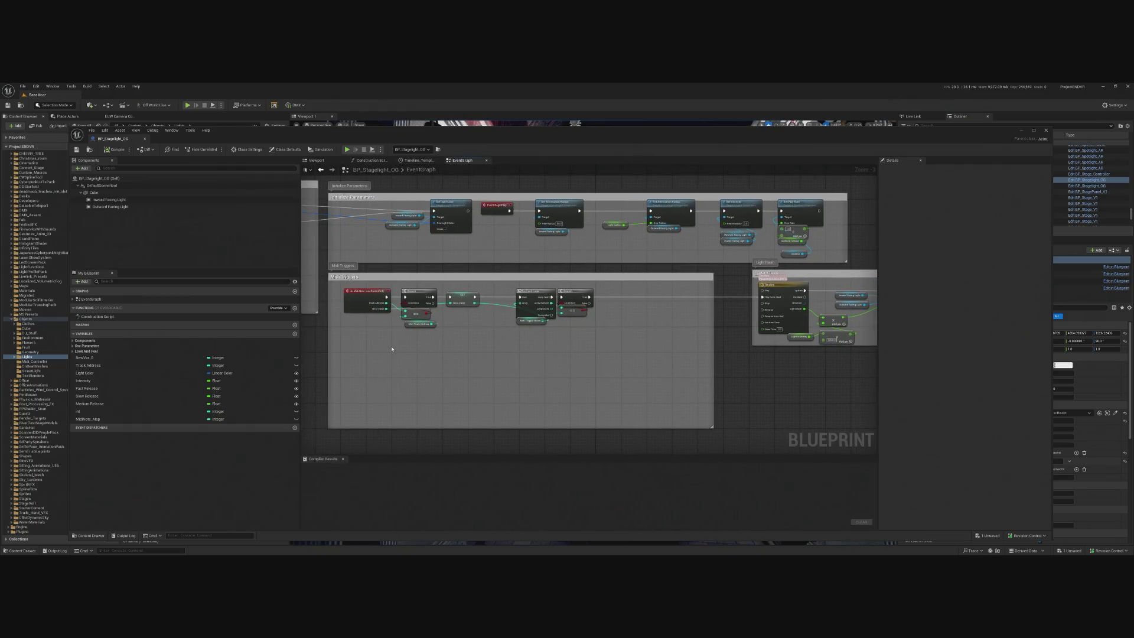
scroll(731, 397, up, 3)
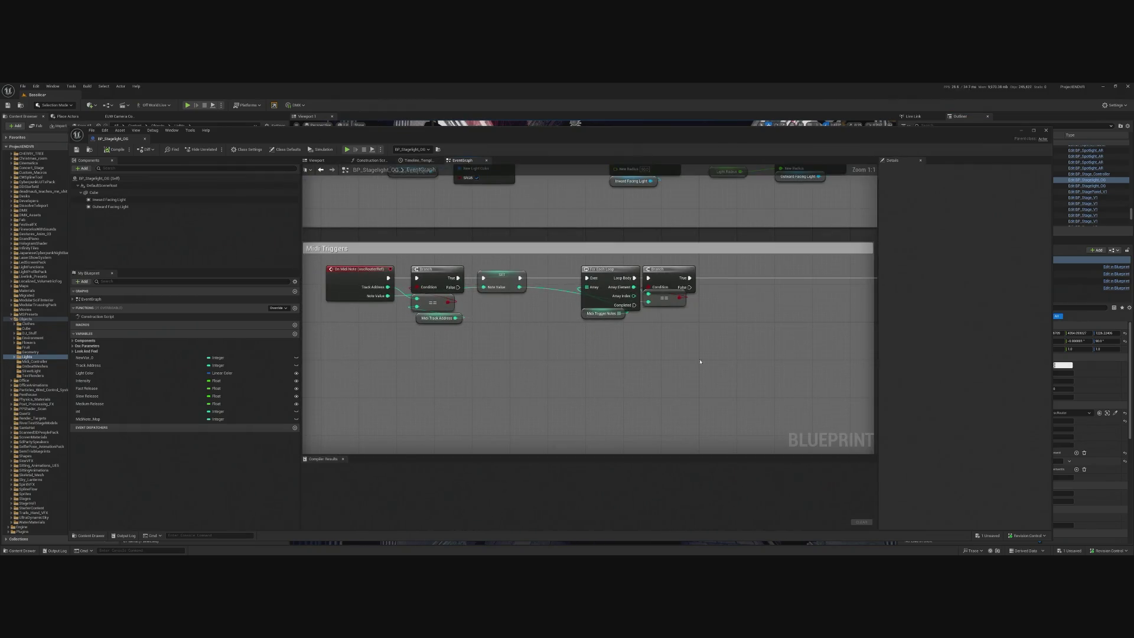
scroll(792, 354, down, 5)
scroll(420, 316, up, 3)
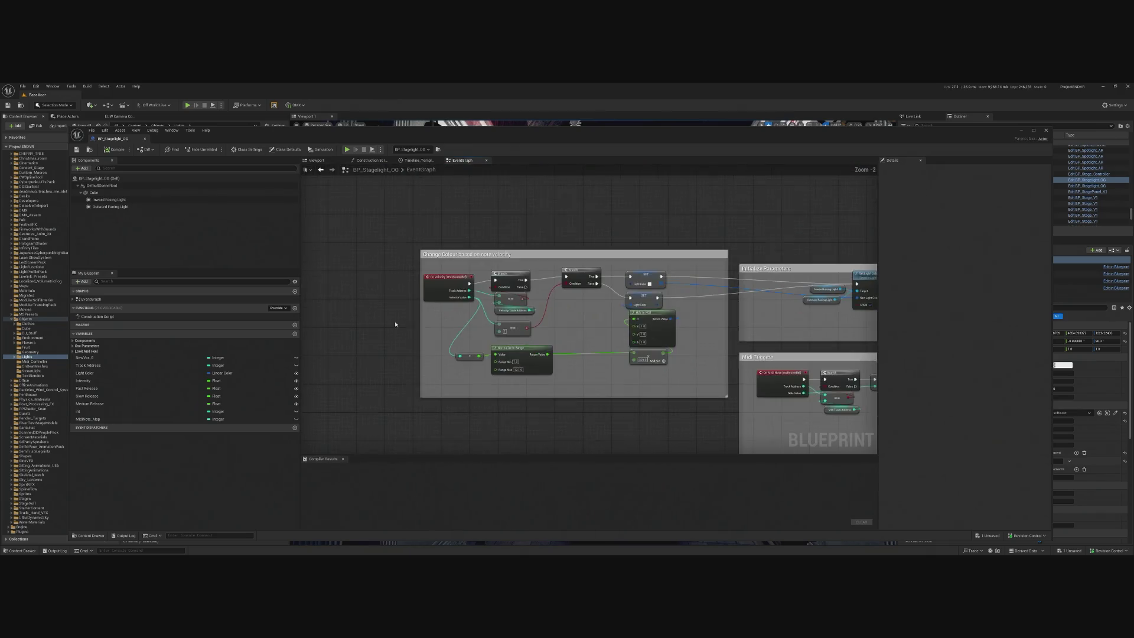
scroll(458, 365, down, 2)
scroll(488, 422, up, 2)
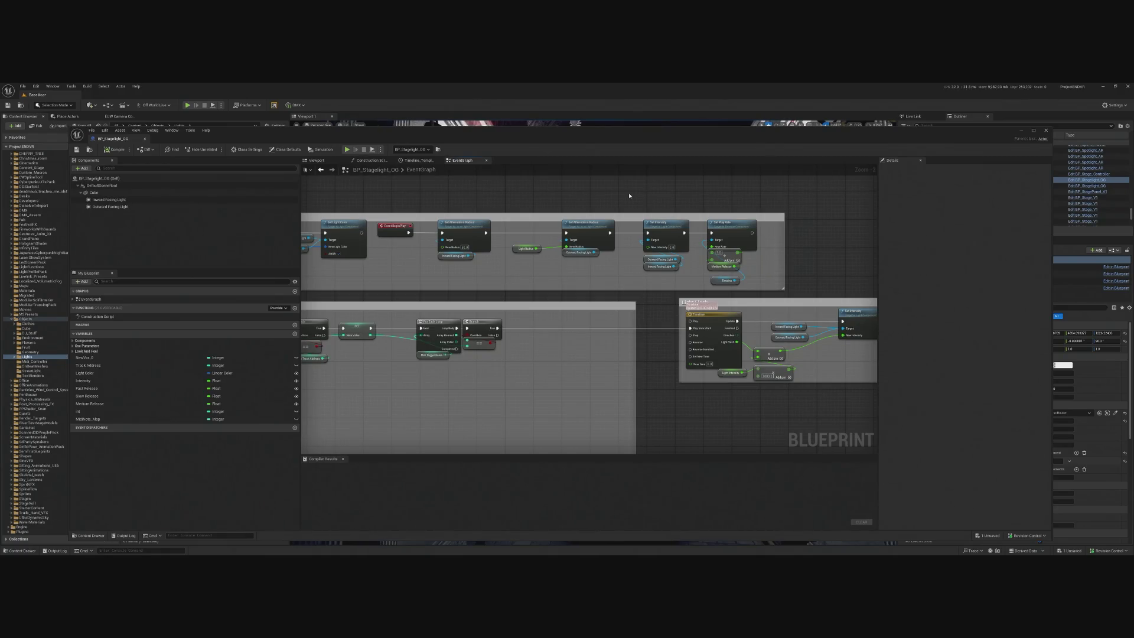
scroll(635, 149, down, 1)
scroll(751, 344, up, 2)
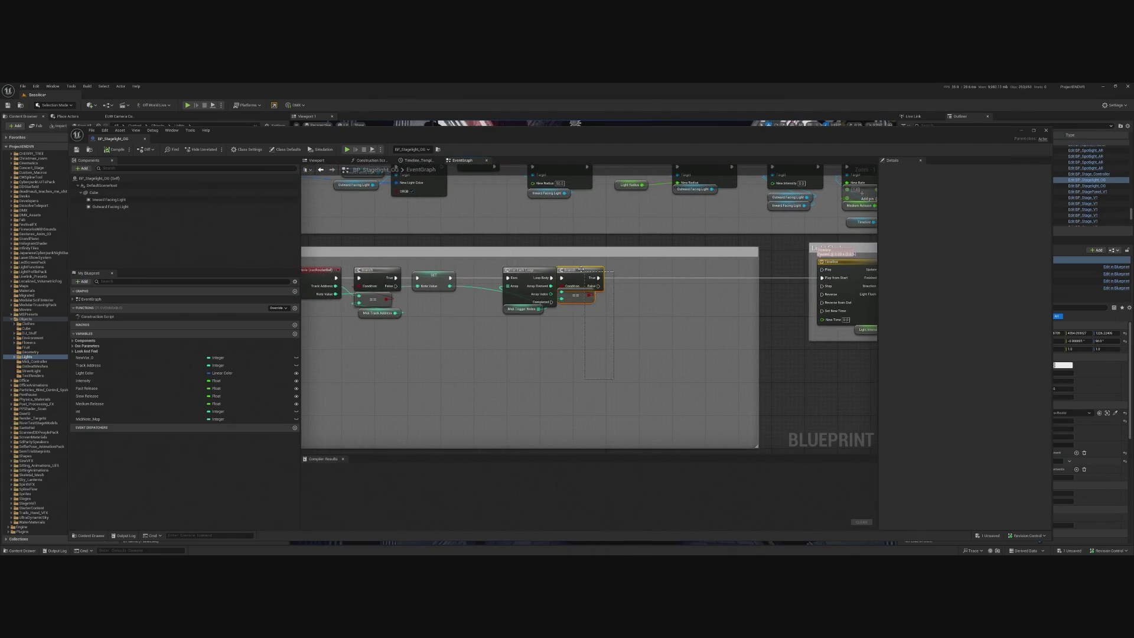
- Shift the Branch node right, pan to Event BeginPlay, close the editor, and reopen BP_Stagelight_OG
drag(581, 270, 621, 274)
scroll(589, 316, down, 1)
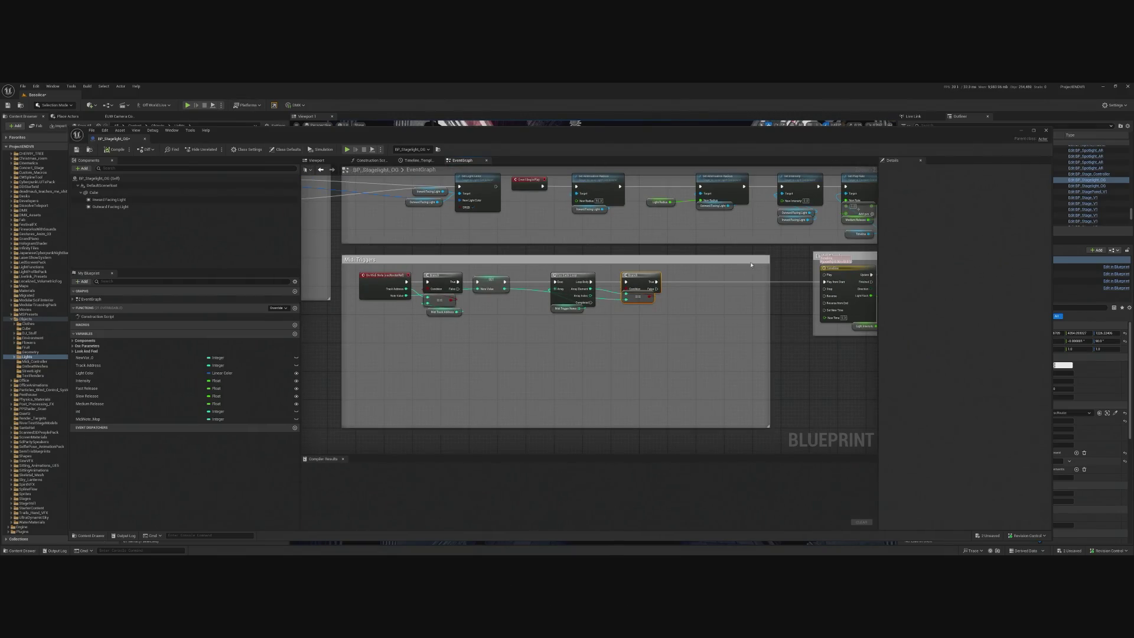
drag(811, 241, 608, 253)
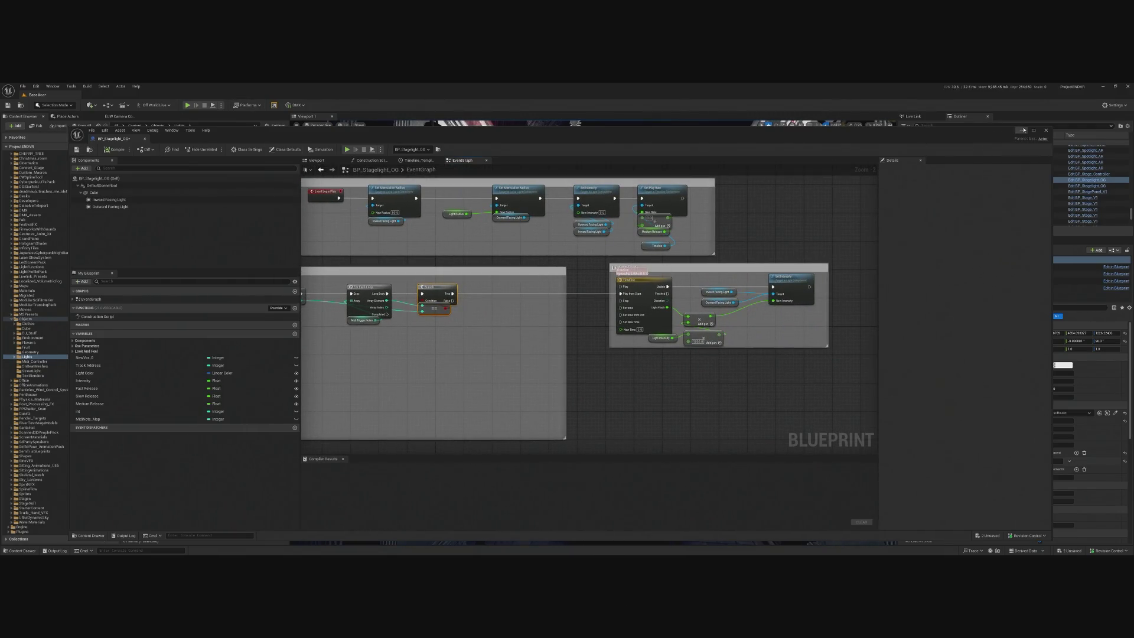
click(1021, 130)
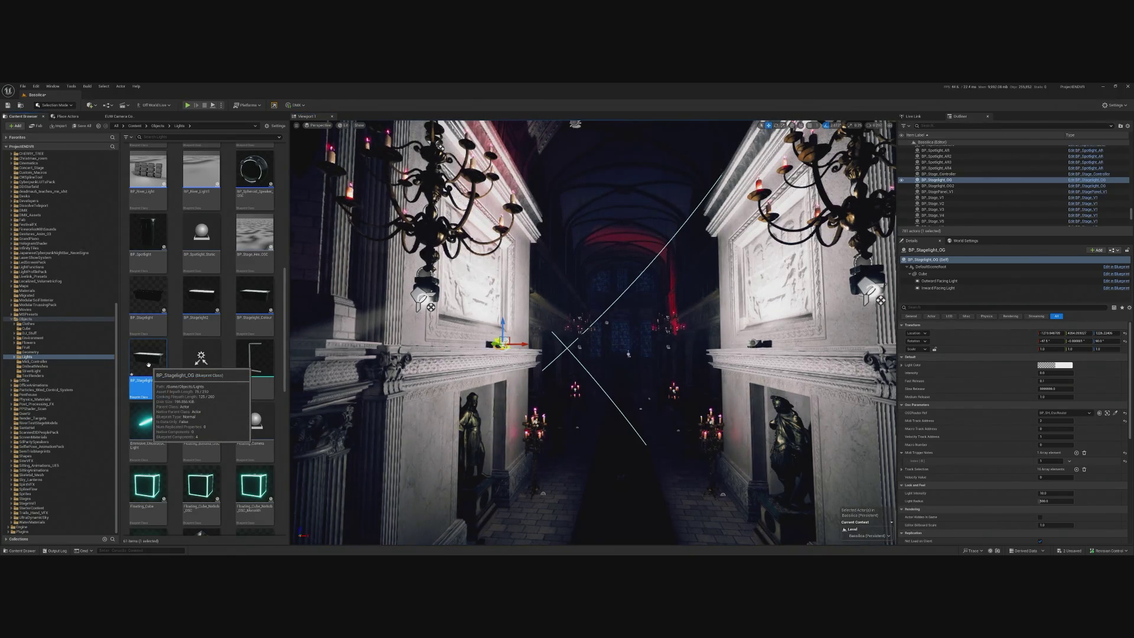
double_click(148, 364)
- Pan the event graph and widen the top comment box around the node groups
mouse_move(532, 377)
mouse_down()
mouse_move(576, 392)
mouse_move(590, 371)
mouse_move(630, 373)
mouse_move(638, 352)
mouse_up()
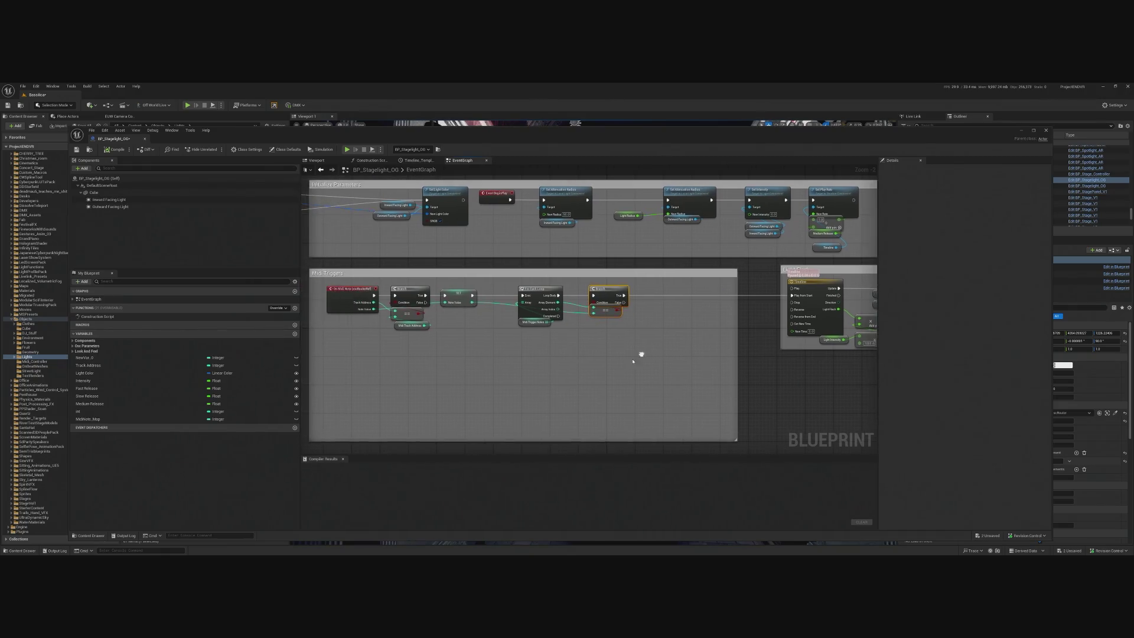
mouse_move(424, 328)
mouse_down()
mouse_move(684, 379)
mouse_move(374, 374)
mouse_up()
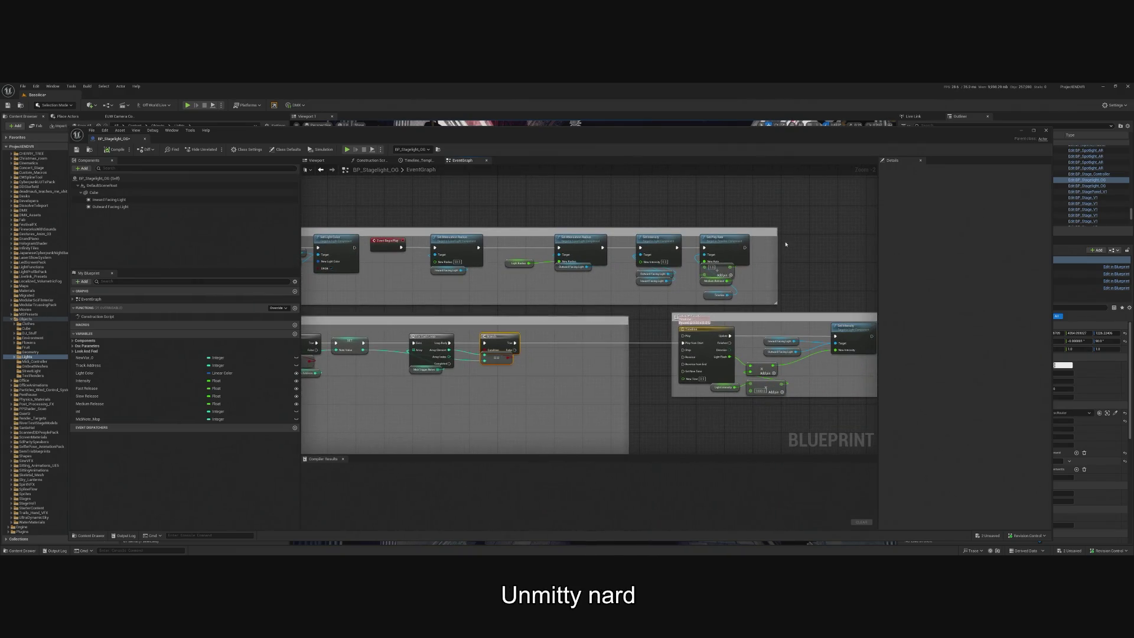
drag(778, 246, 849, 247)
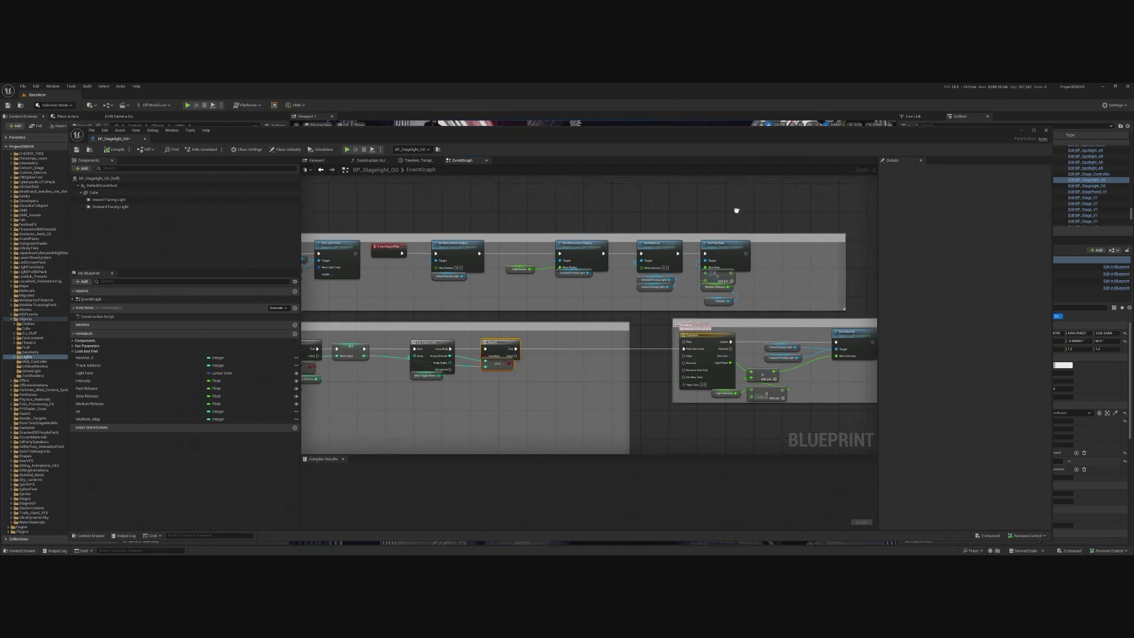
drag(736, 210, 744, 222)
drag(738, 273, 667, 286)
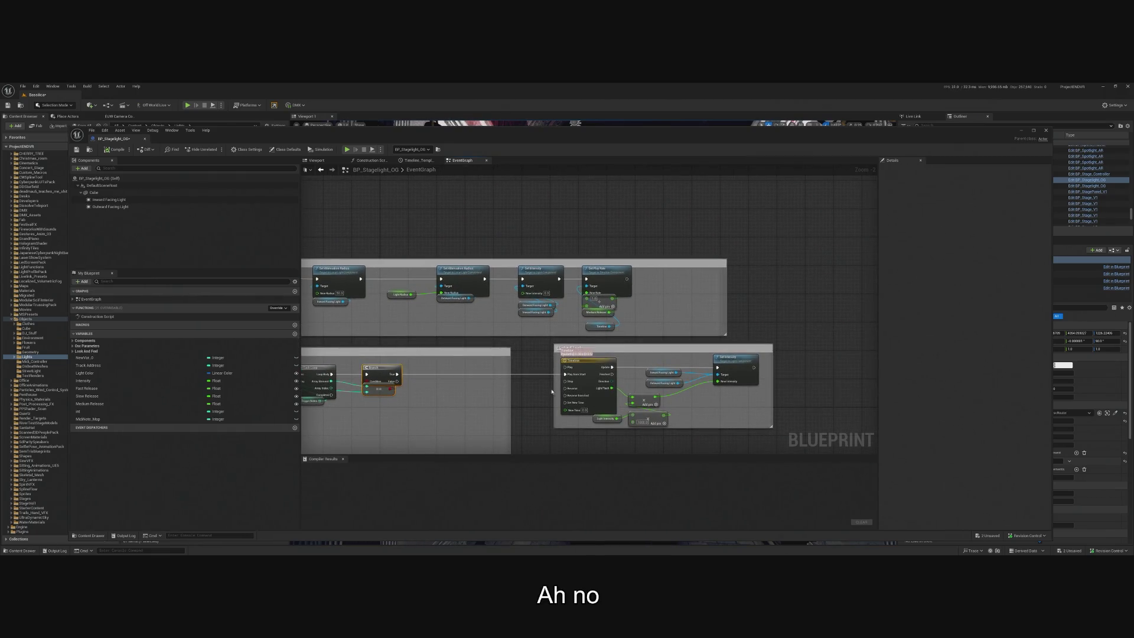
- Drag the Timeline component into the graph and add a Set Play Rate node from it
click(73, 341)
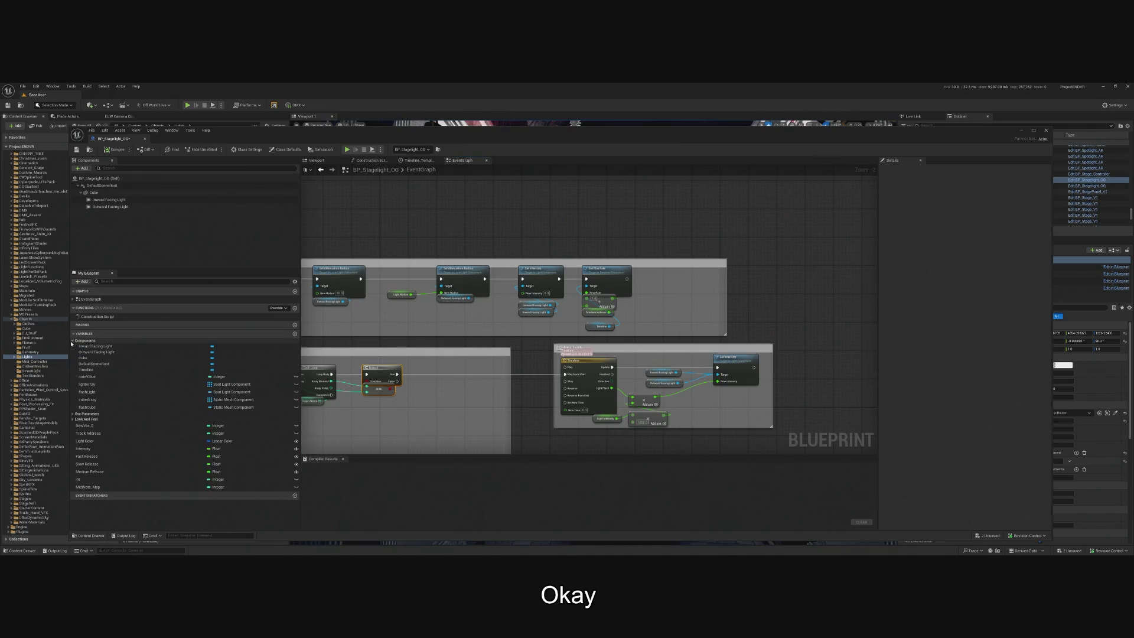
mouse_move(86, 370)
mouse_down()
mouse_move(665, 329)
mouse_move(664, 281)
mouse_up()
text(set play)
click(696, 310)
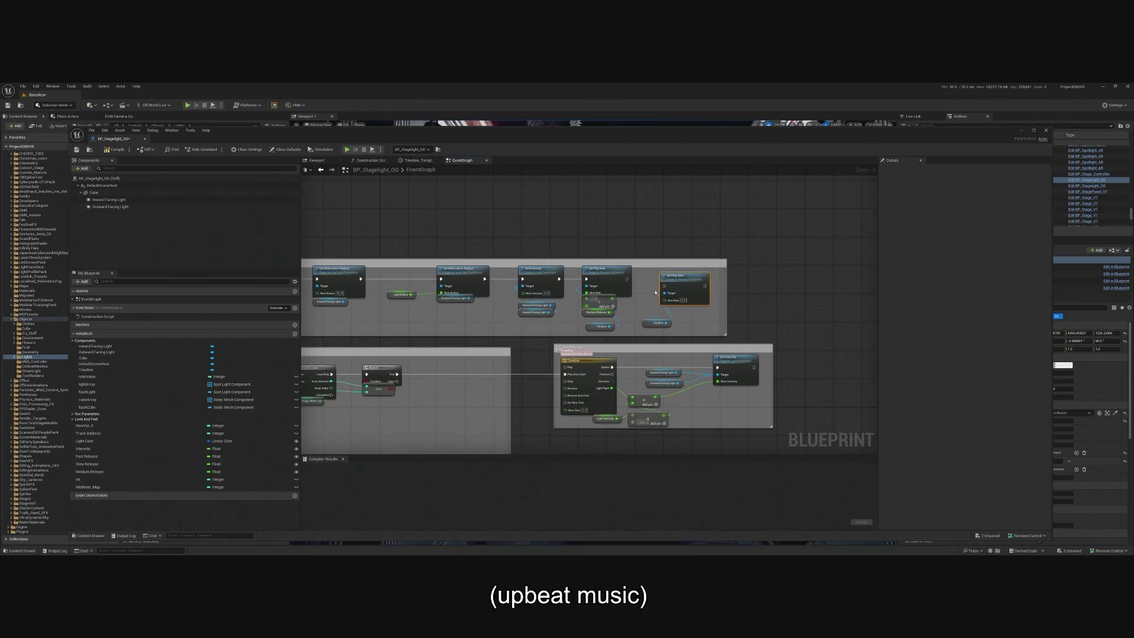
- Chain the second Set Play Rate after the first and promote its New Rate to a variable
drag(693, 286, 686, 278)
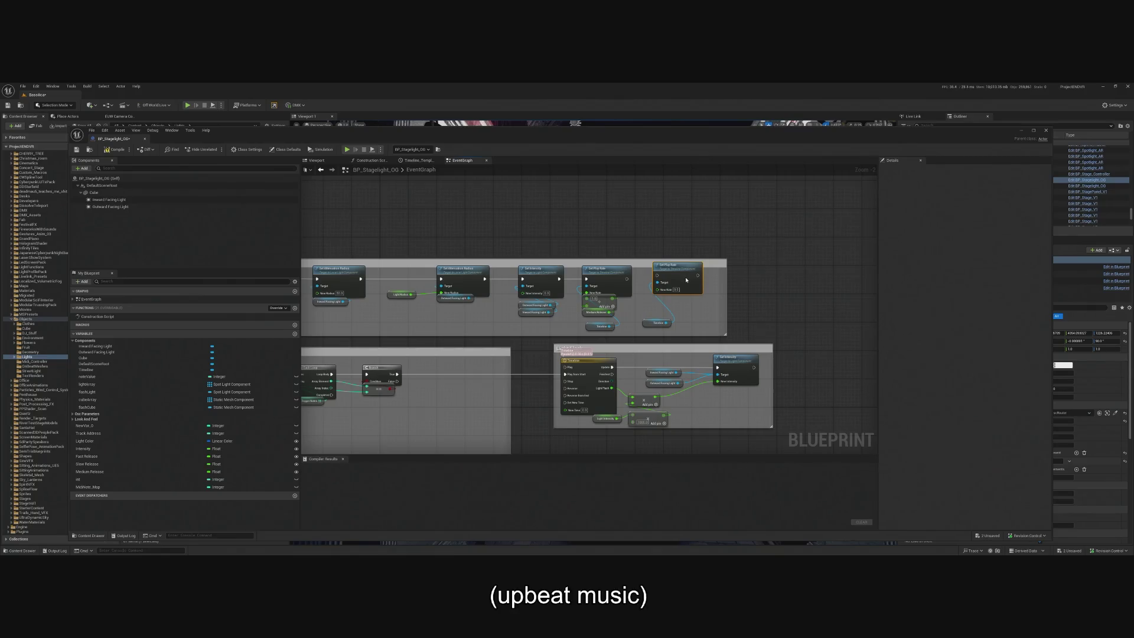
drag(658, 322, 663, 309)
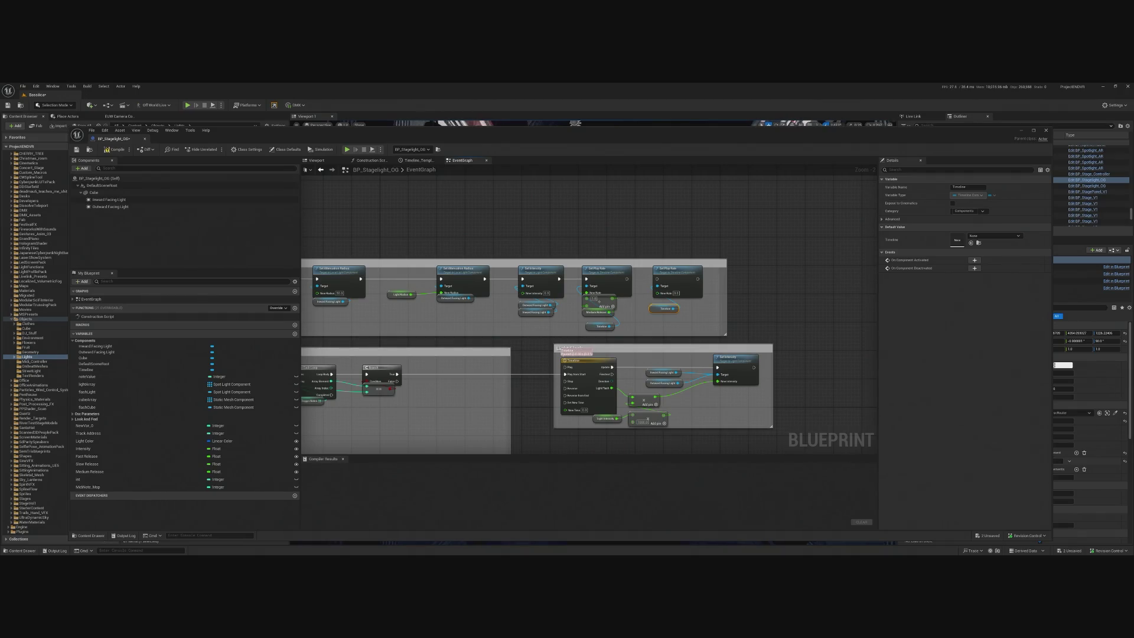
drag(627, 279, 658, 280)
right_click(660, 293)
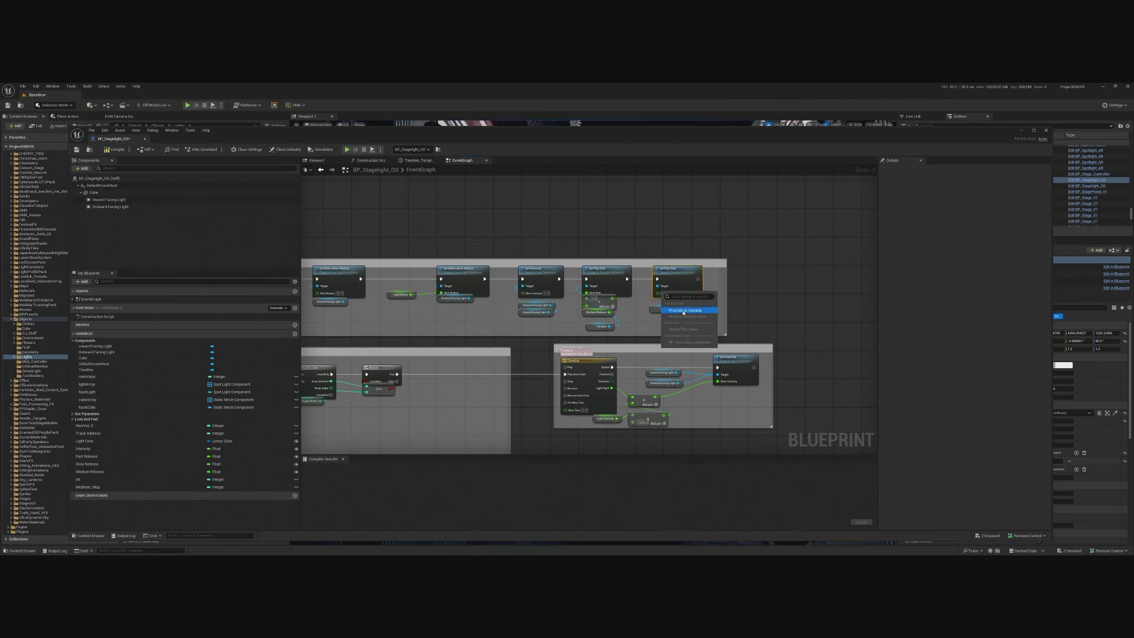
click(683, 310)
- Move the New Rate getter below the node and rename the variable to Light Playrate
mouse_move(663, 279)
mouse_down()
mouse_move(679, 318)
mouse_move(663, 316)
mouse_up()
click(670, 302)
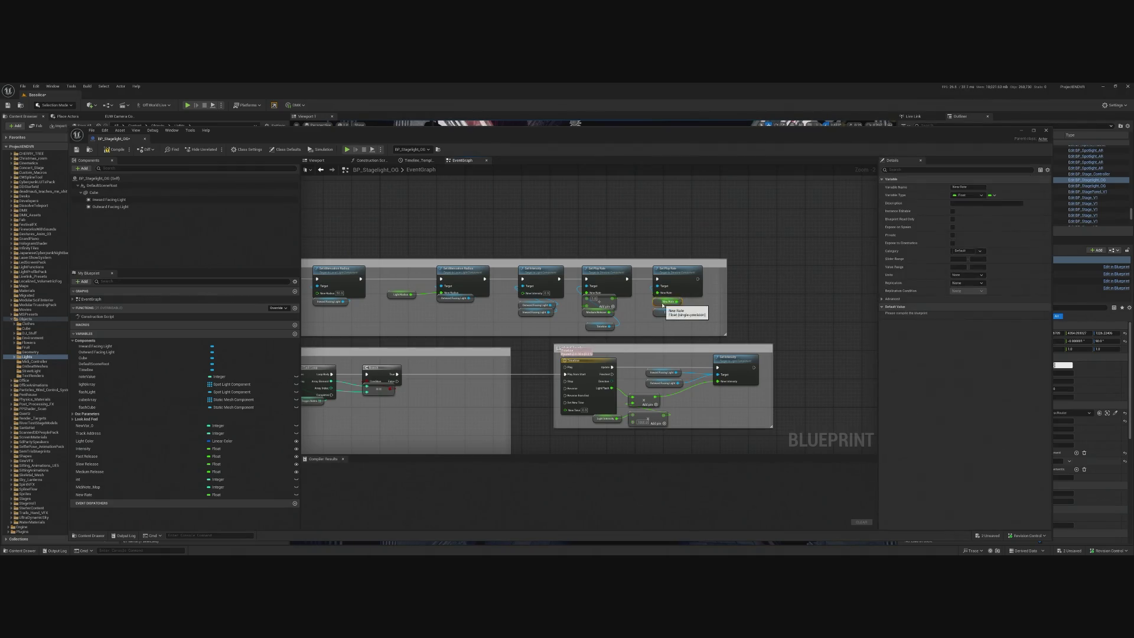
right_click(666, 302)
click(147, 495)
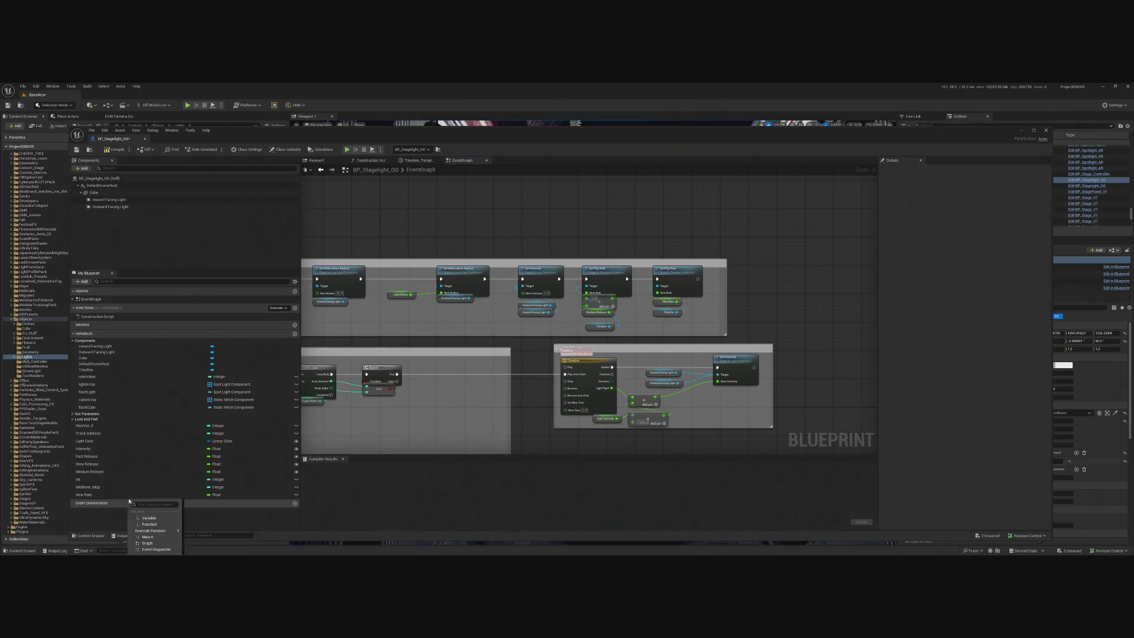
right_click(156, 495)
click(204, 528)
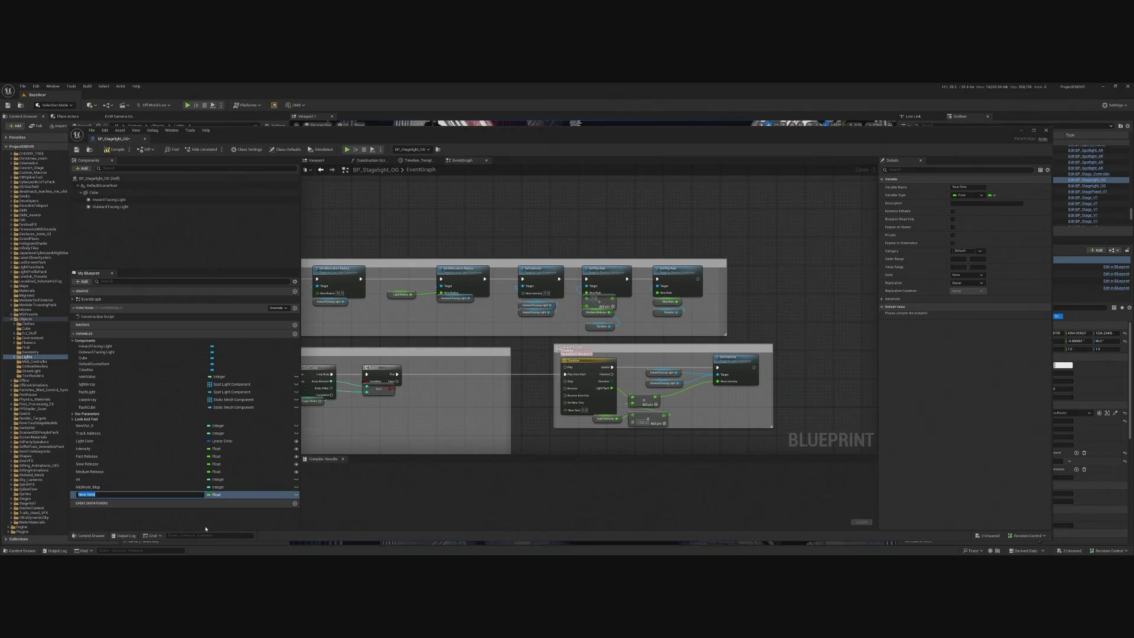
text(L)
text(layrat)
key(ctrl+a)
key(BackSpace)
text(Light Playr)
key(Return)
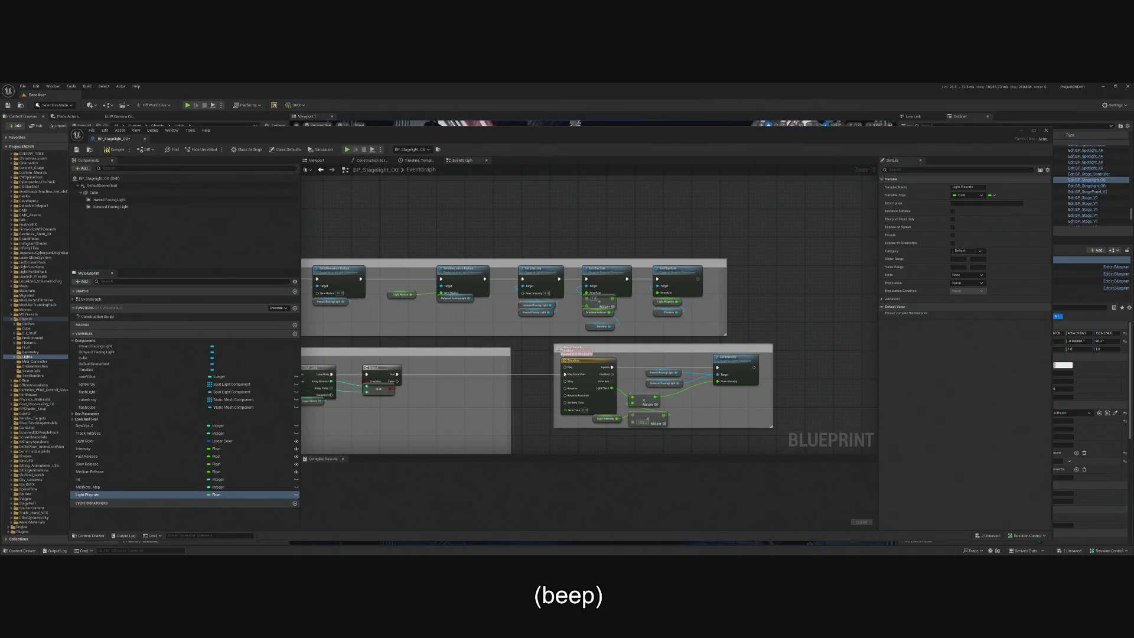
- Enlarge the comment box upward, nudge the Timeline getter, and select the Light Playrate getter
scroll(677, 312, up, 2)
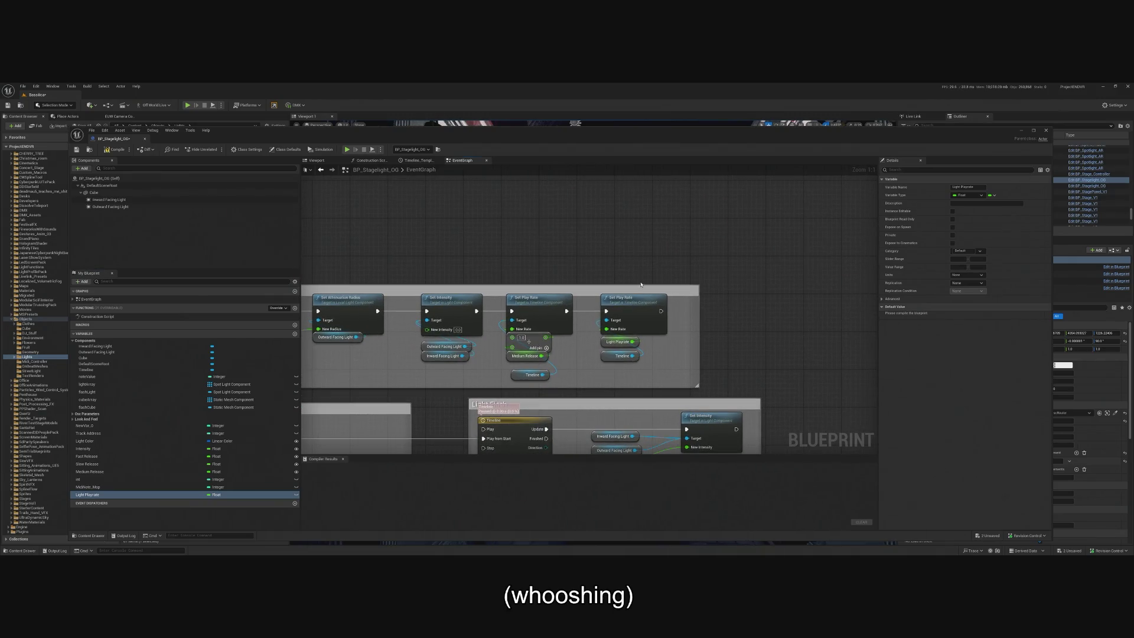
drag(643, 285, 660, 270)
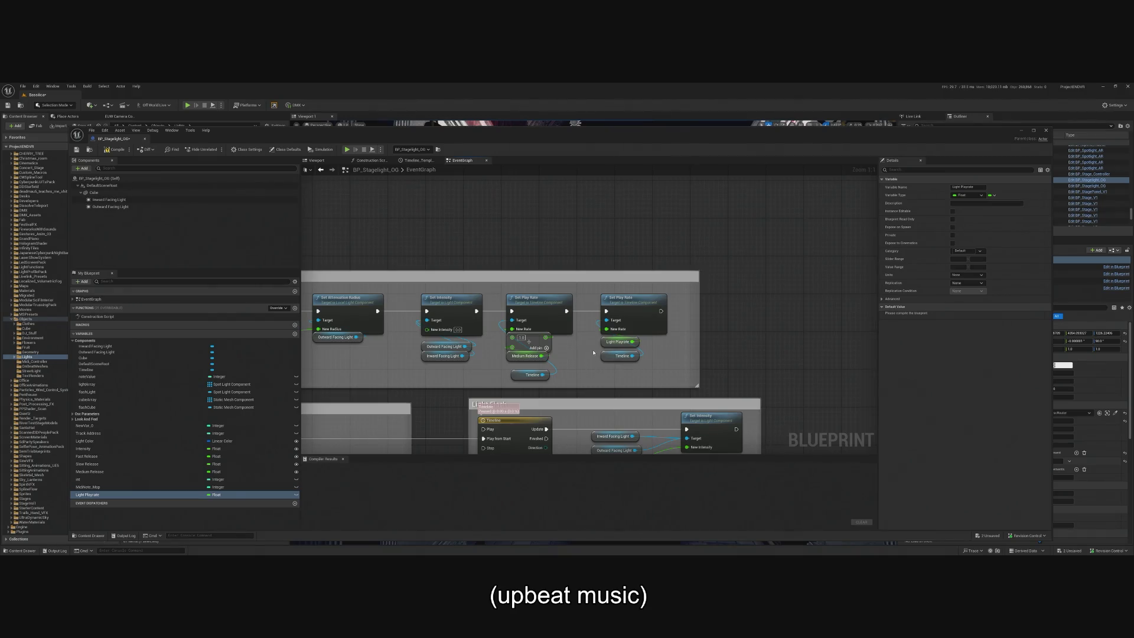
drag(532, 374, 527, 370)
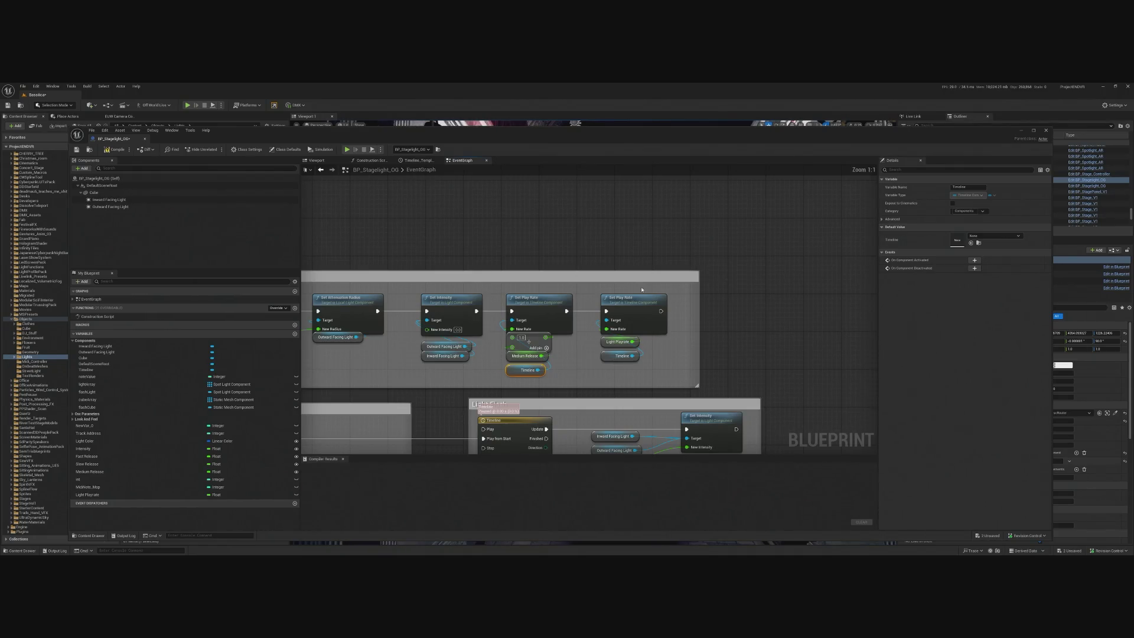
drag(572, 276, 531, 254)
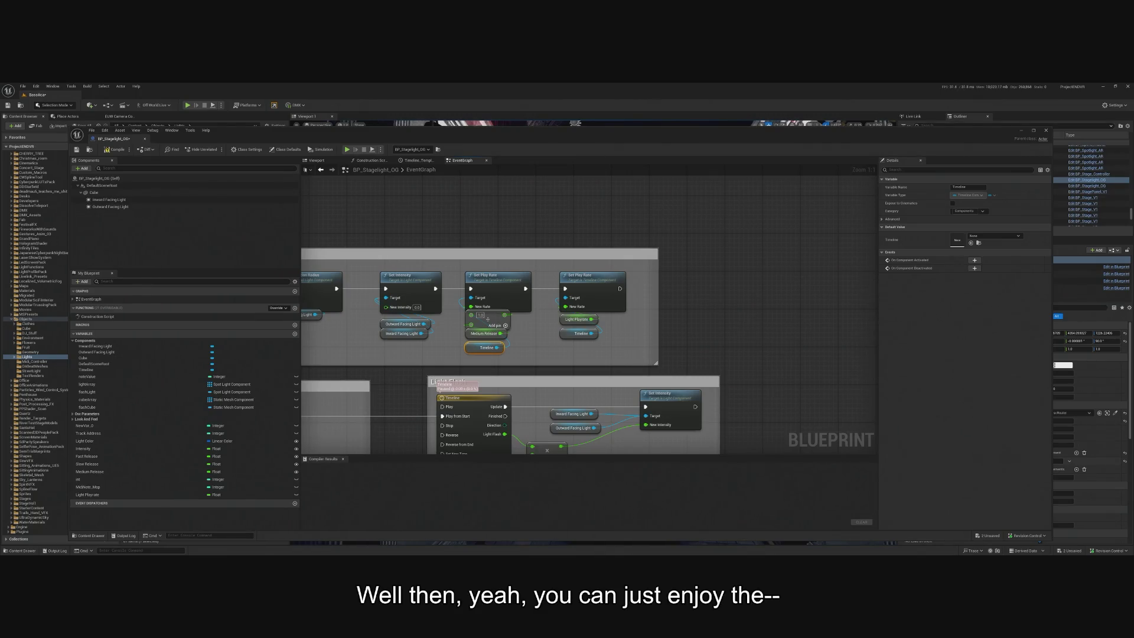
click(574, 323)
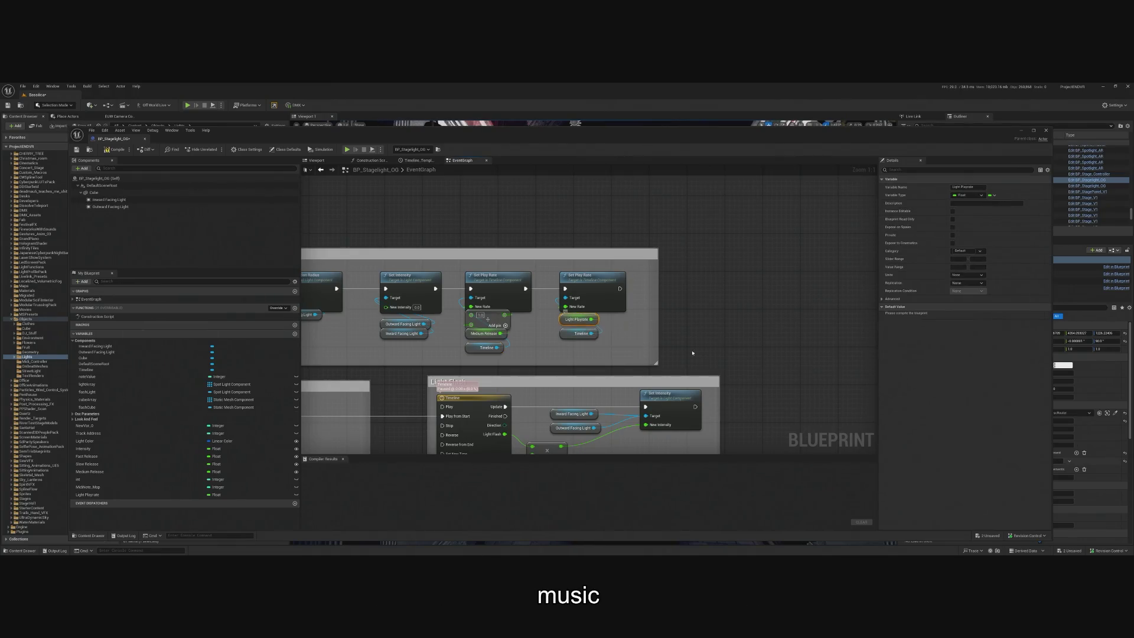
- Compile, set Light Playrate's default value to 1.0, and save the Blueprint
key(F7)
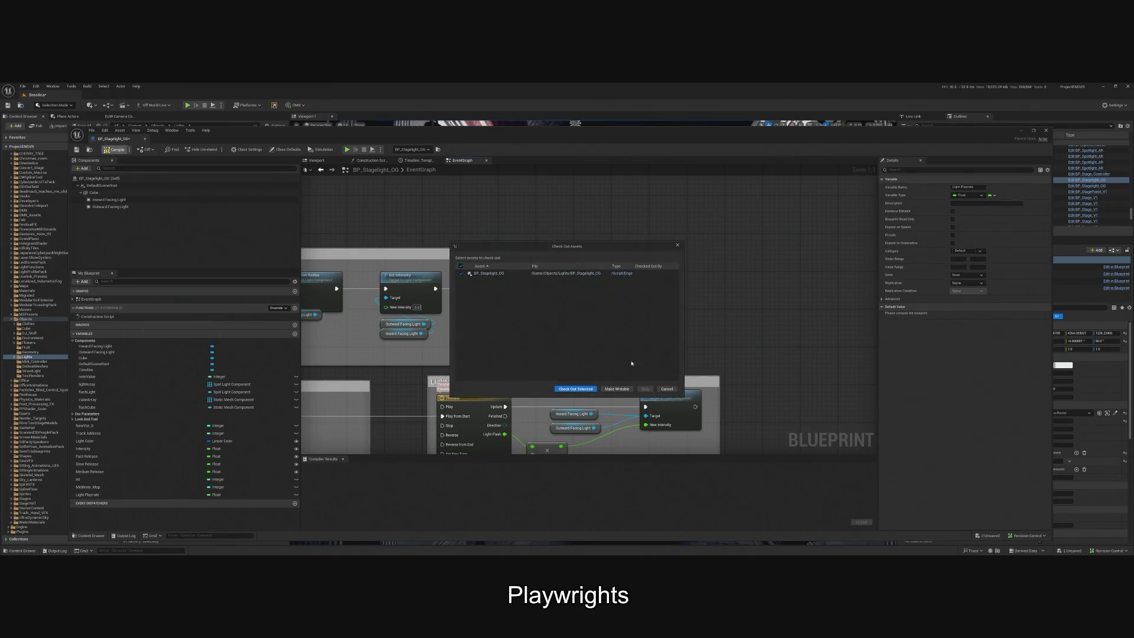
click(967, 314)
text(1)
key(Return)
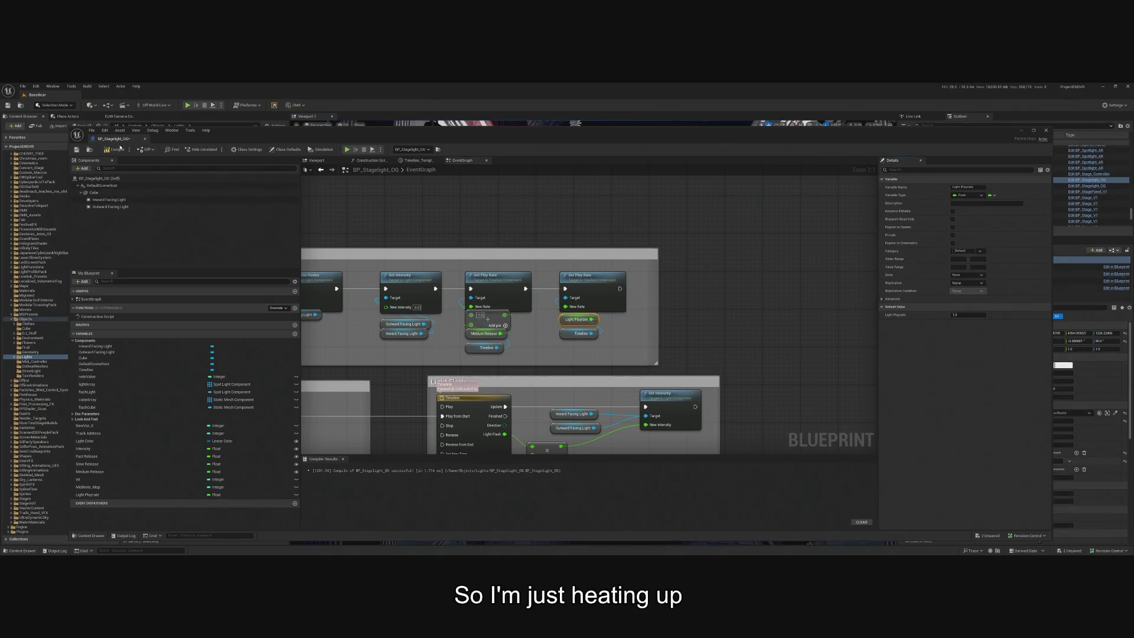
key(ctrl+s)
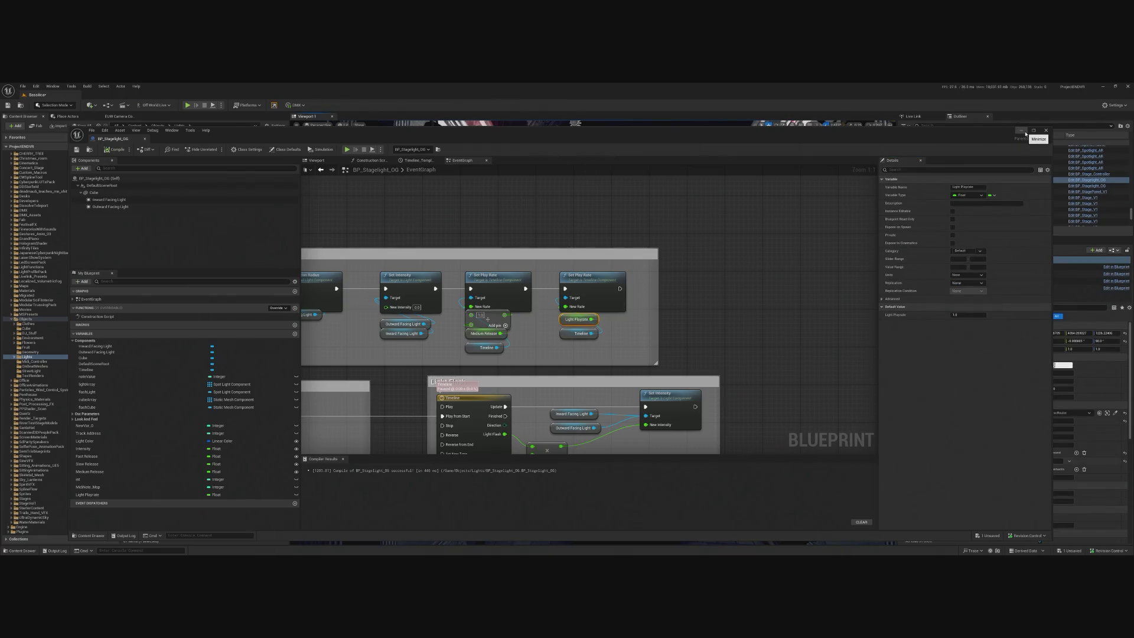
- Make Light Playrate instance-editable and close the Blueprint editor
drag(754, 238, 772, 162)
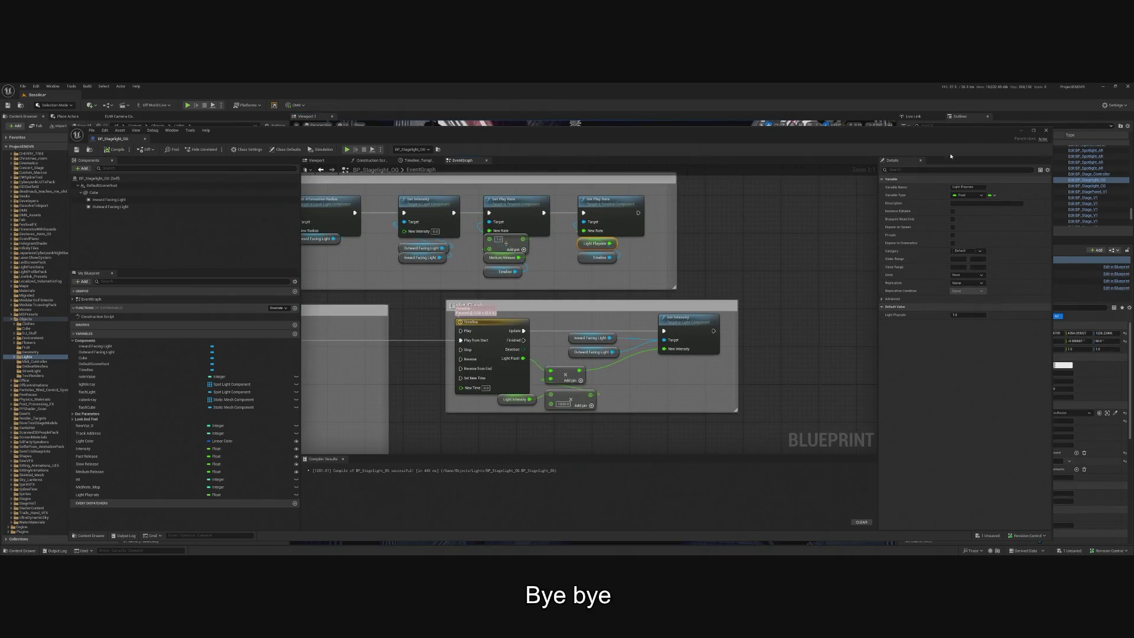
click(296, 495)
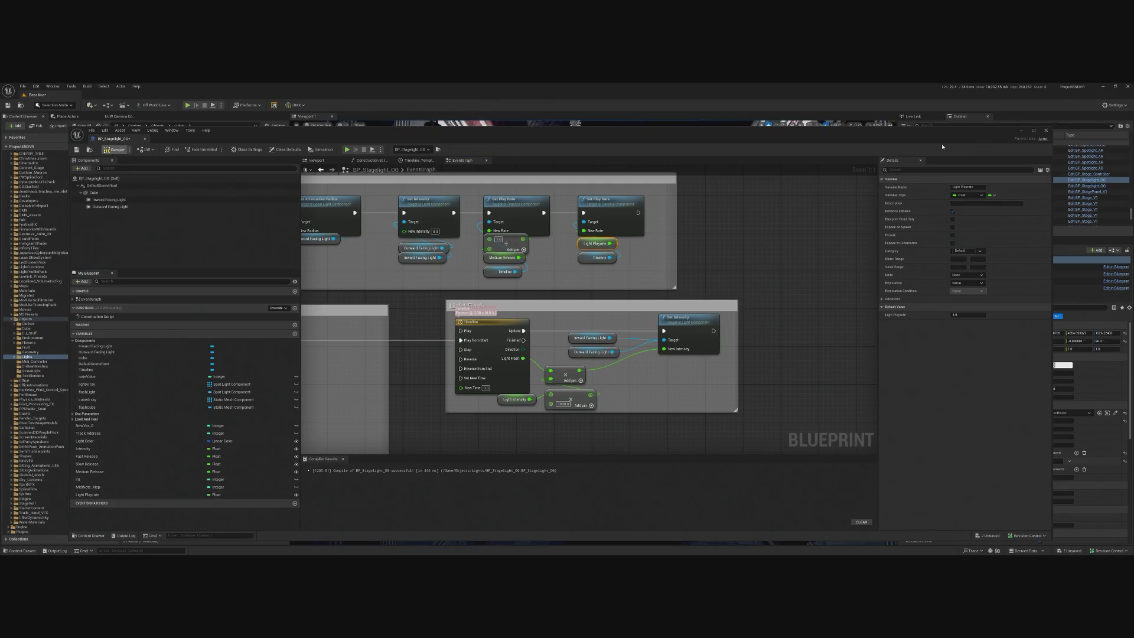
click(1031, 129)
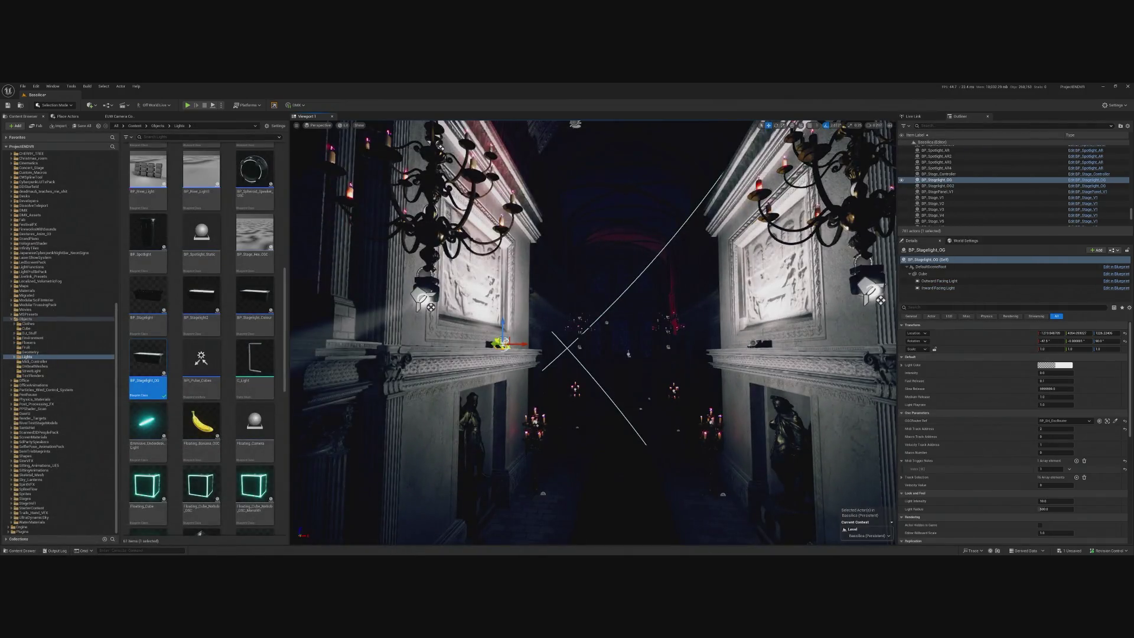
- Select both stage lights, set their Light Playrate to 2.0, and start a play preview
ctrl+click(938, 185)
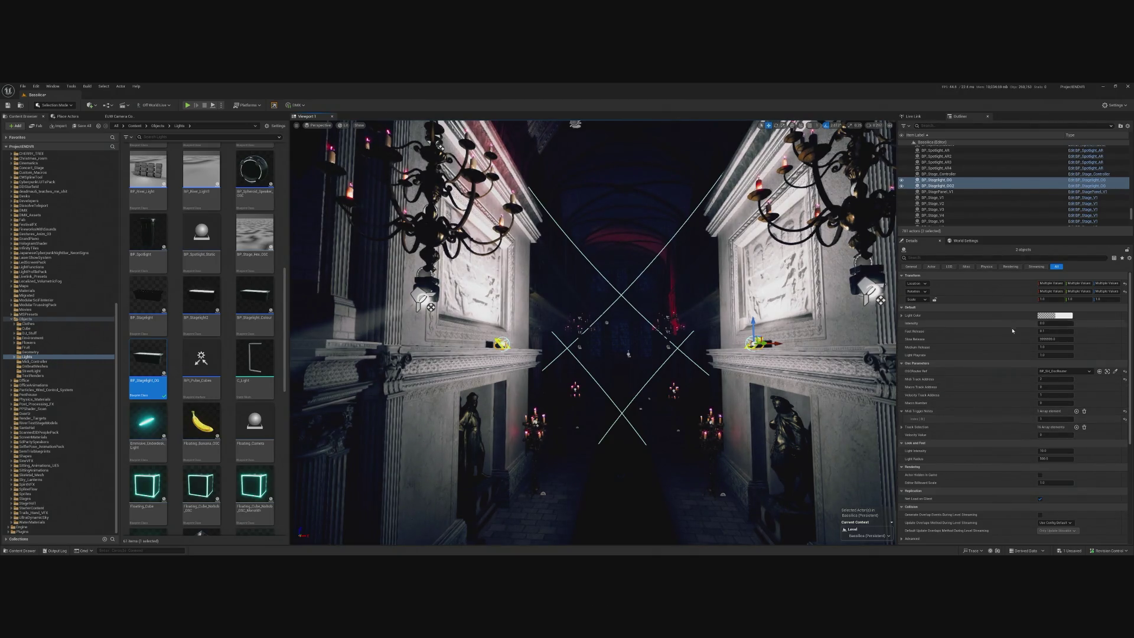
click(1049, 355)
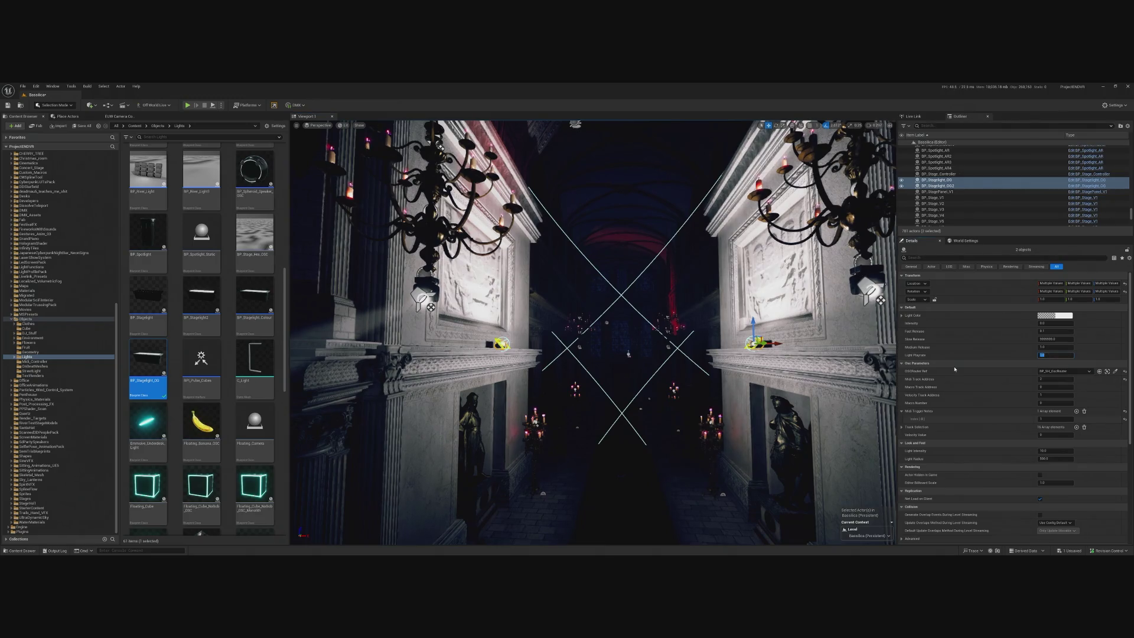
key(Return)
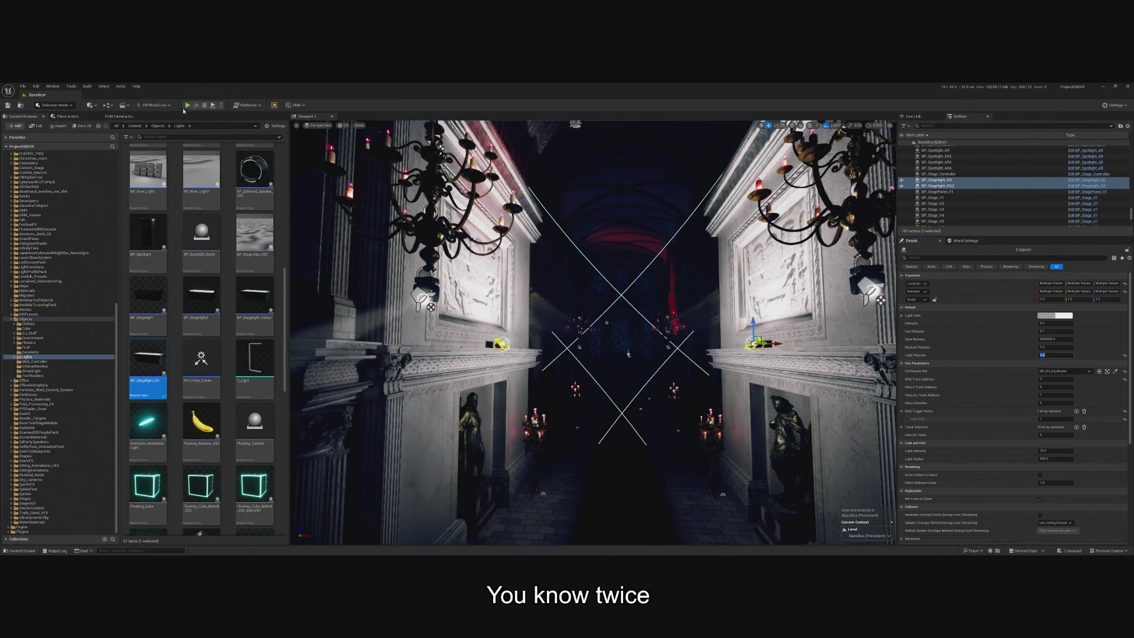
click(187, 105)
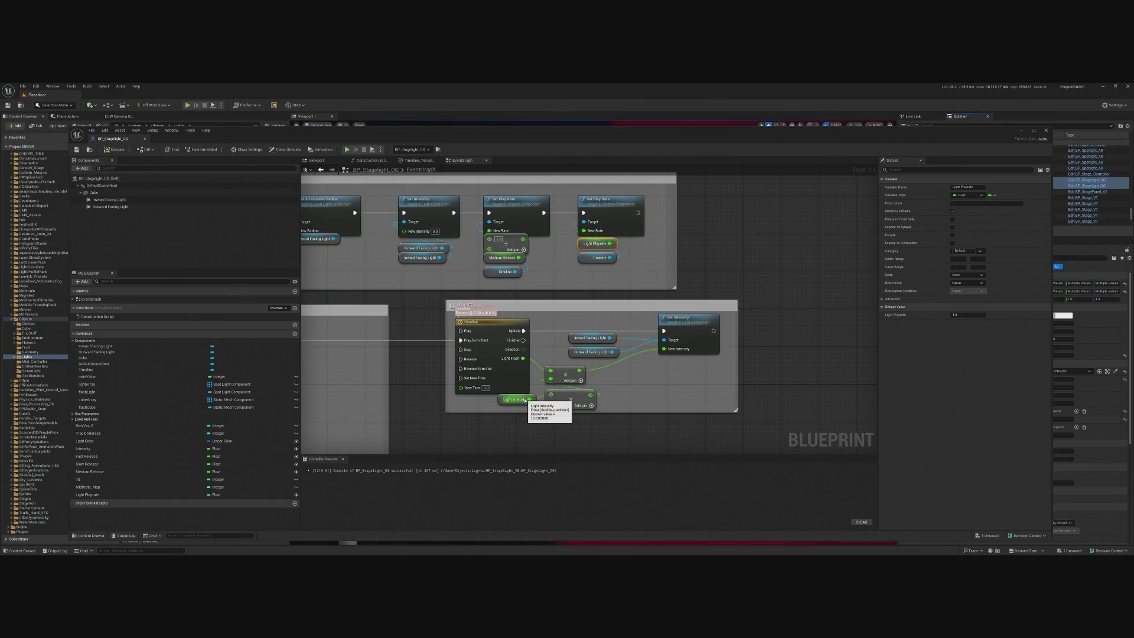
- Check the light flash Timeline curve, then stop the play preview
click(502, 334)
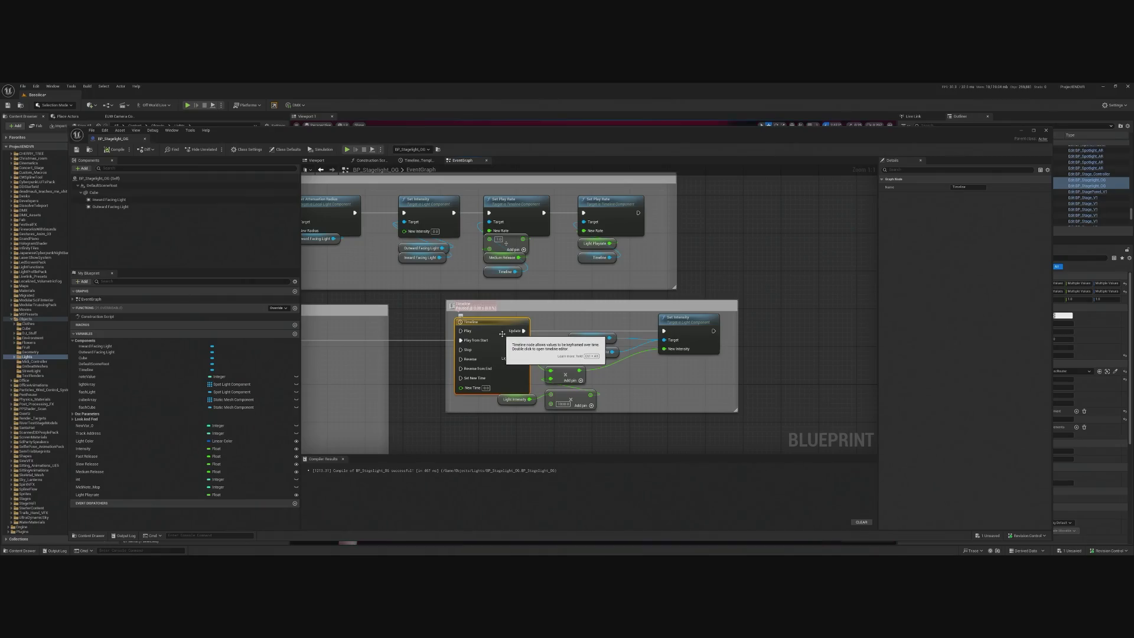
double_click(502, 334)
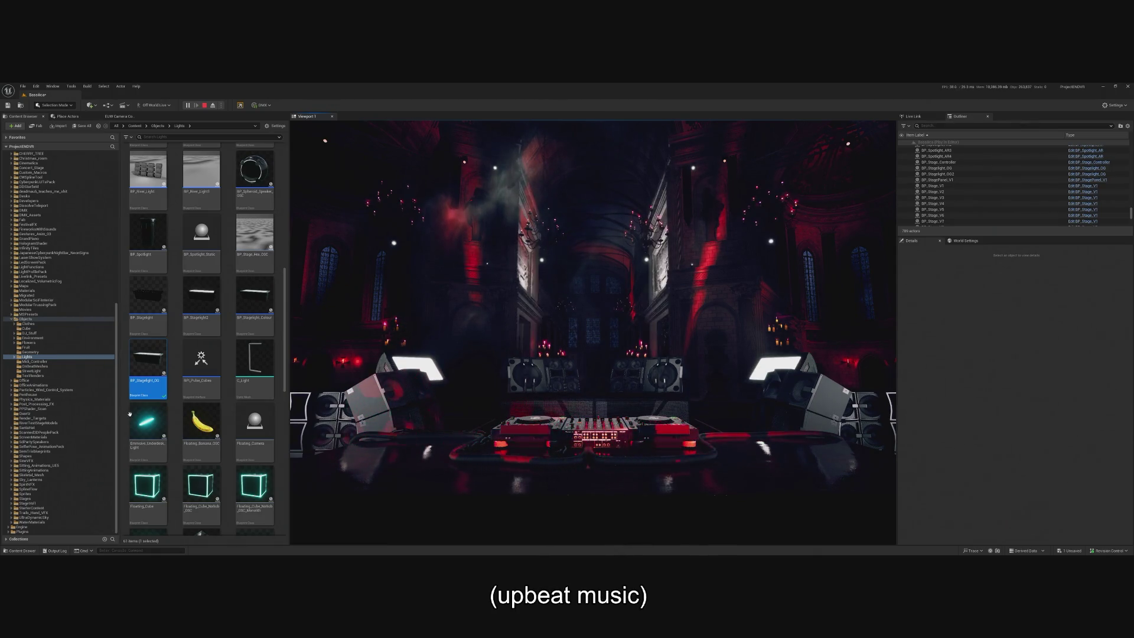
click(204, 105)
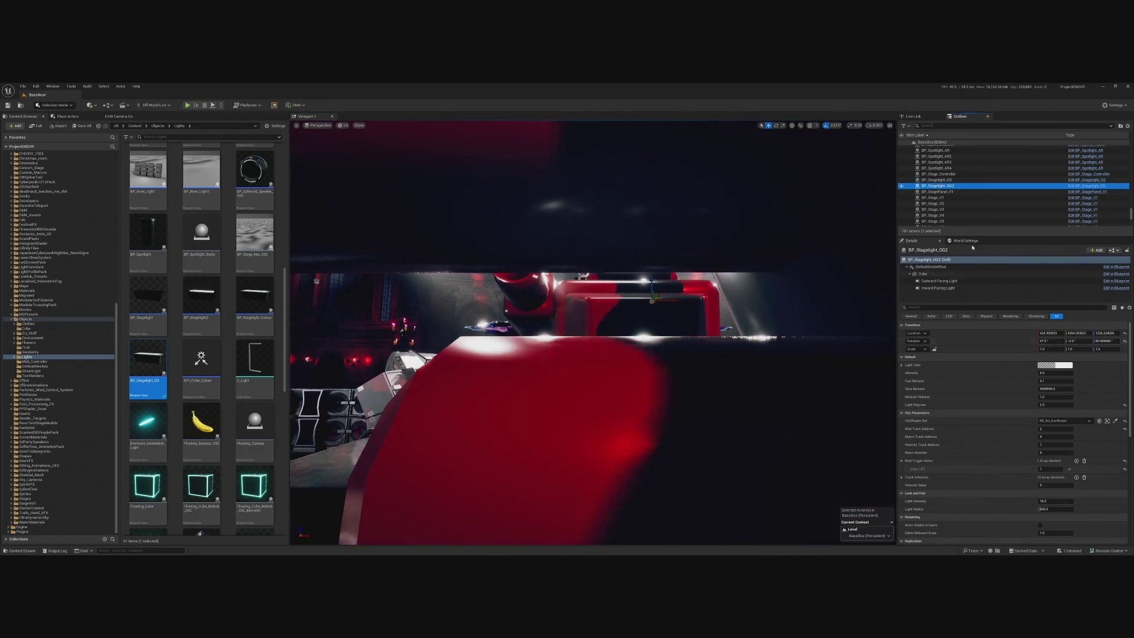
- Select both original stage lights in the Outliner
ctrl+click(955, 191)
ctrl+click(955, 191)
ctrl+click(936, 179)
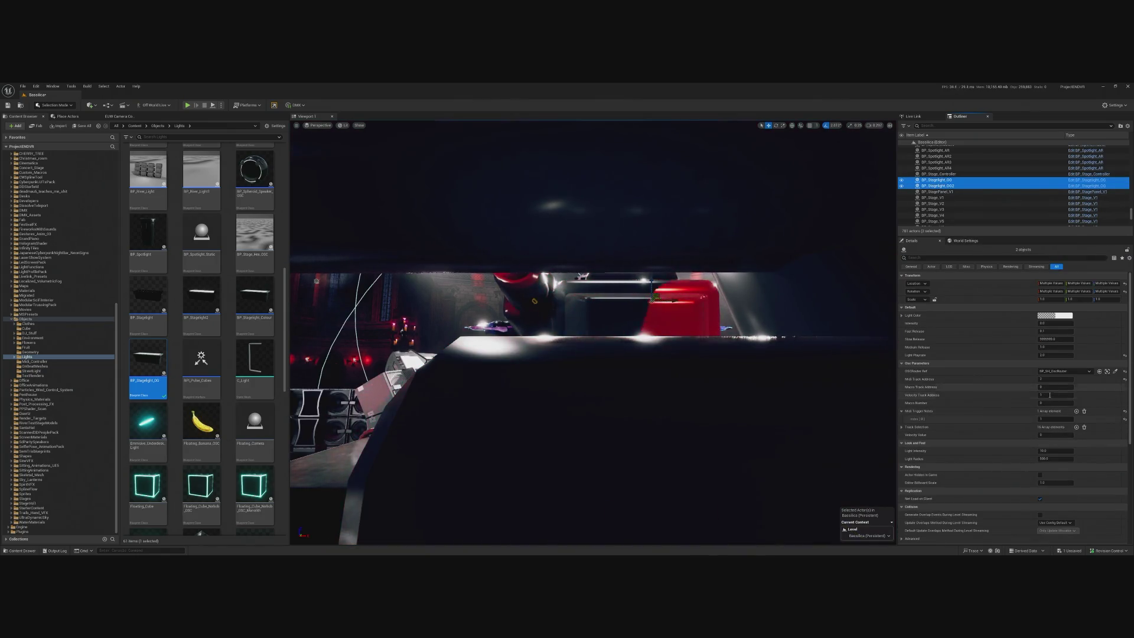
- Set Light Playrate to 3.0, preview the flashing lights in play mode, then exit with Esc
click(1056, 355)
key(Return)
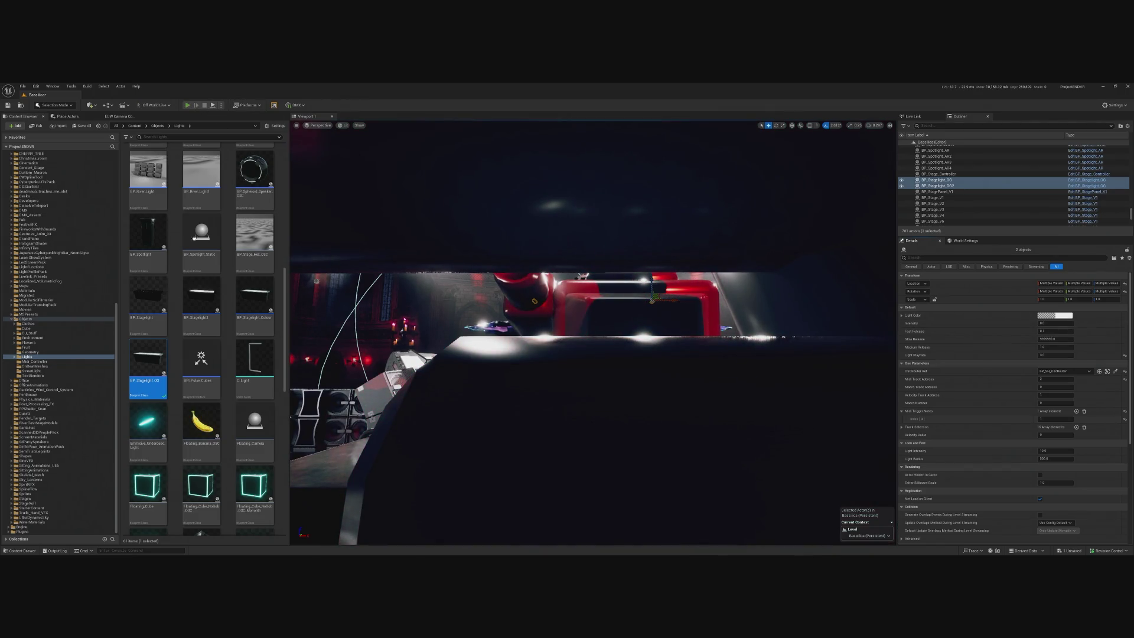
click(187, 105)
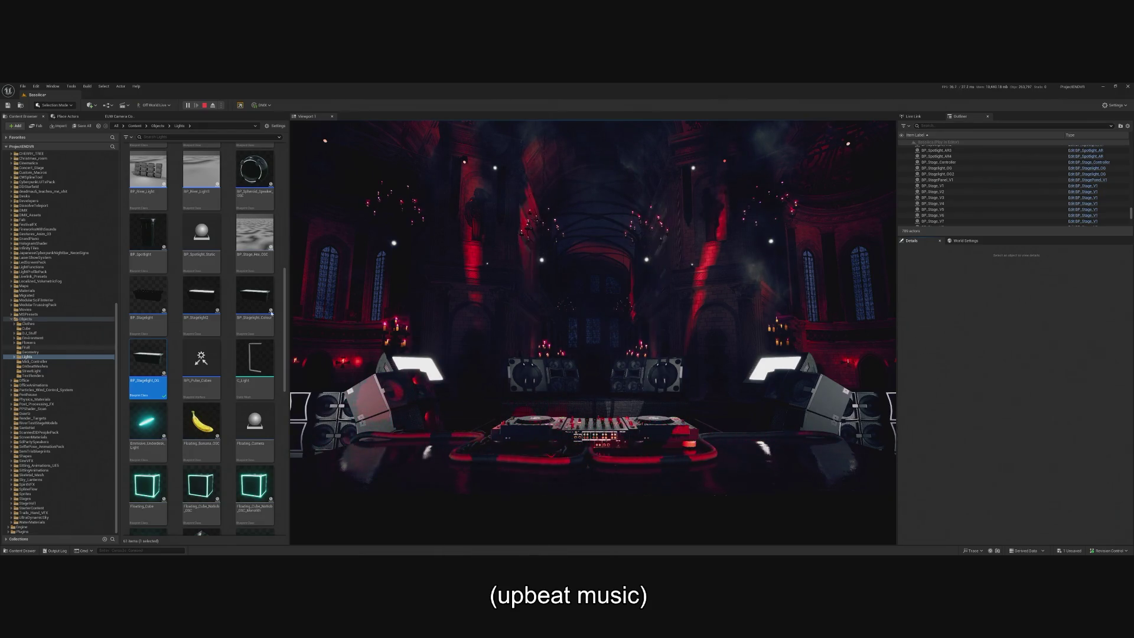
click(378, 284)
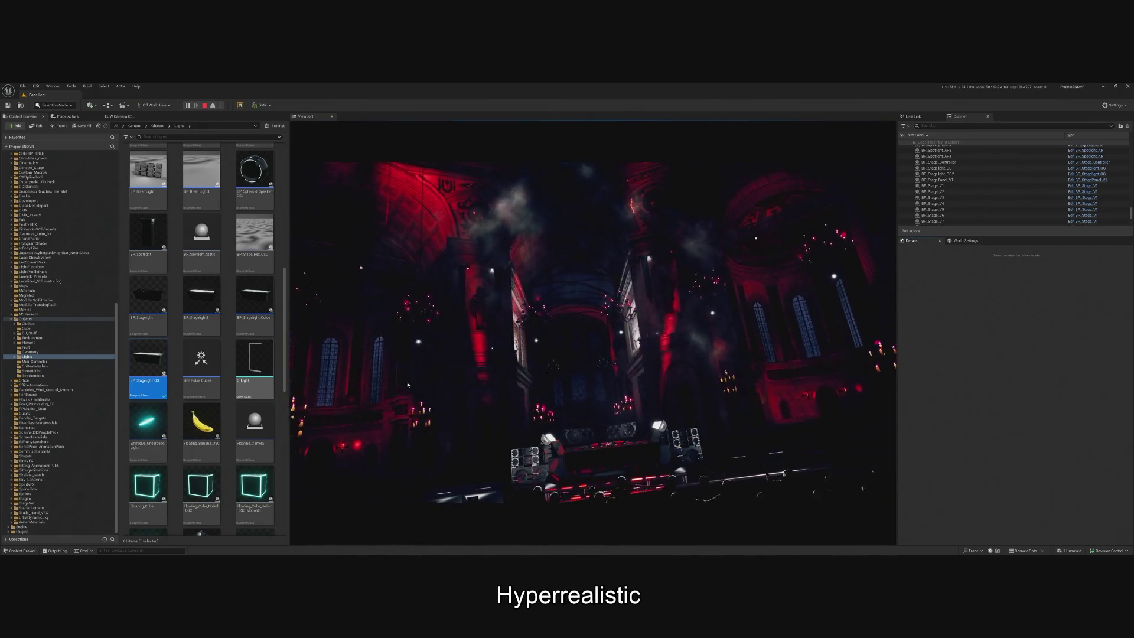
key(Escape)
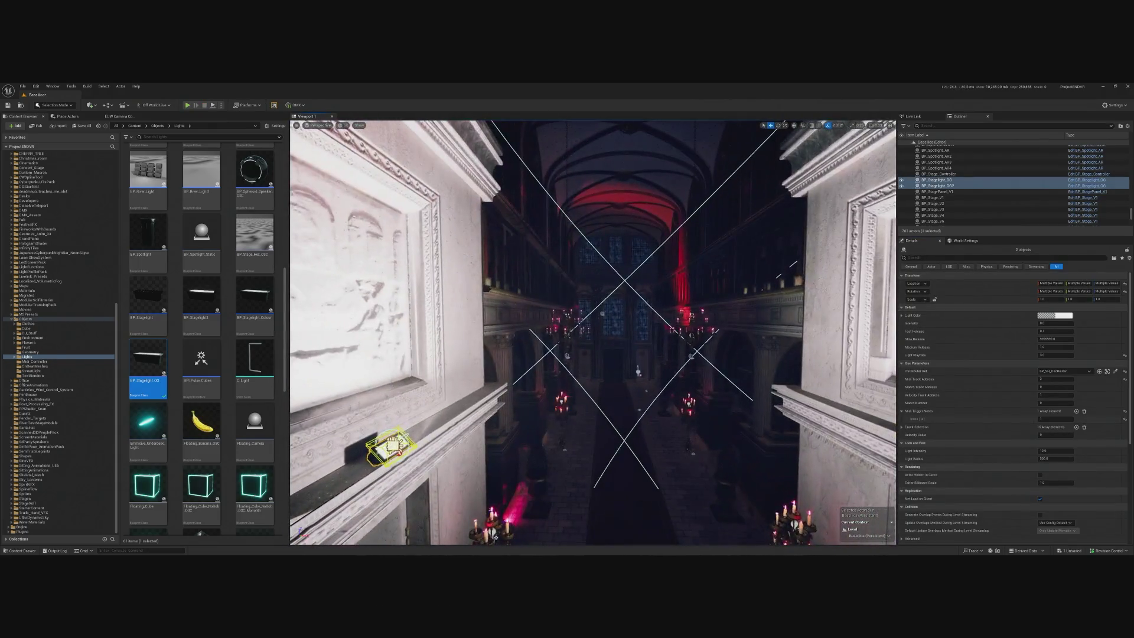
- Select both stage lights and Alt-drag duplicates farther down the nave
ctrl+click(777, 376)
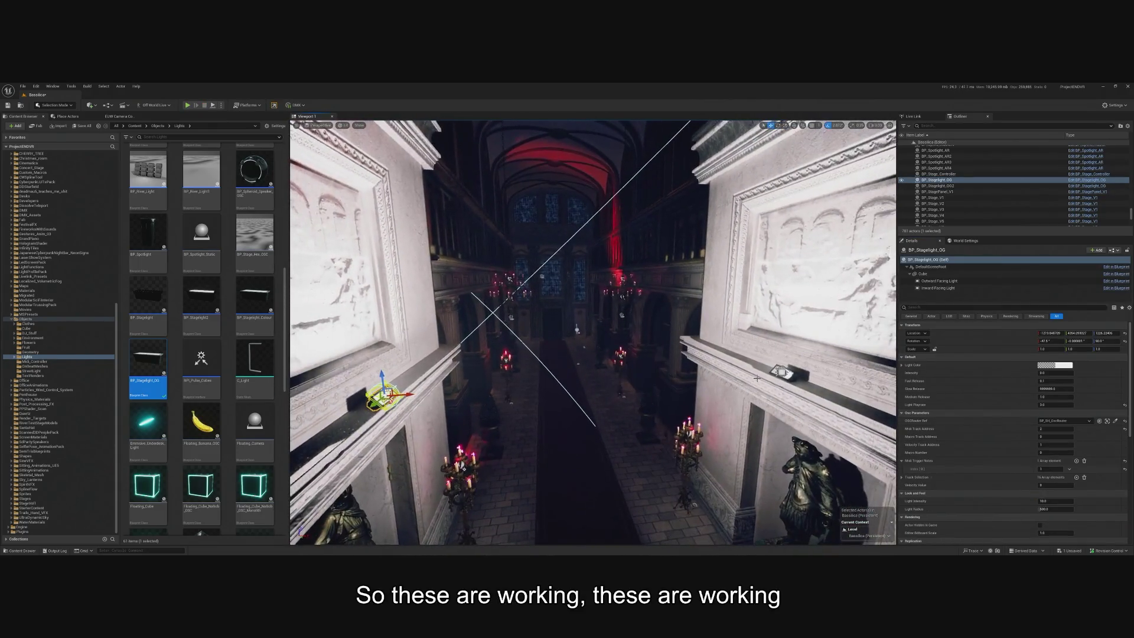
ctrl+click(777, 377)
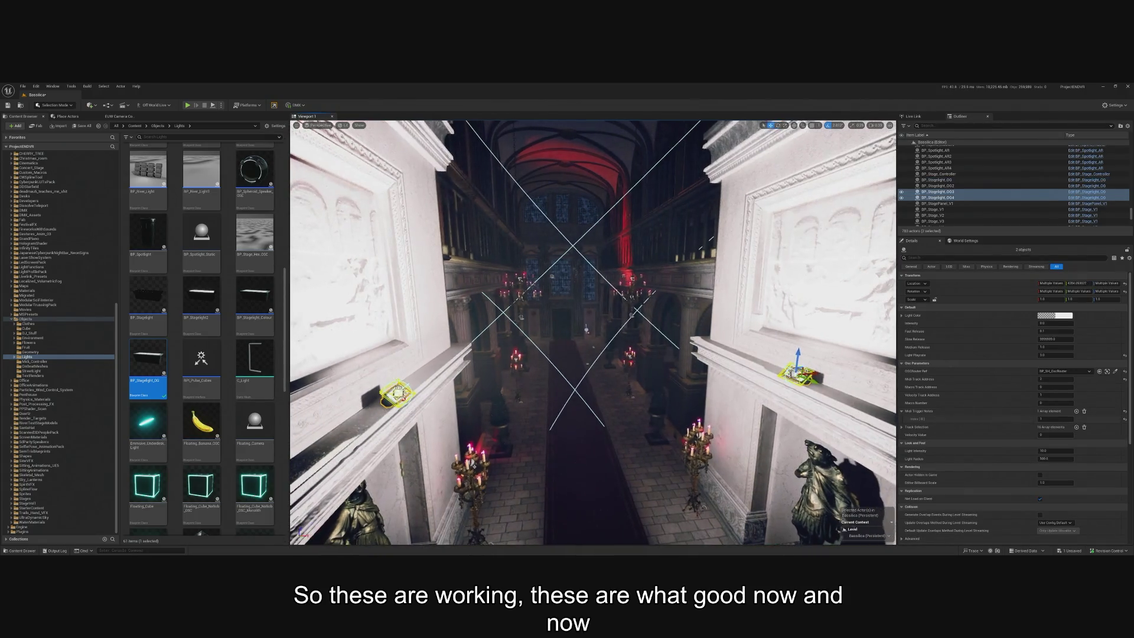
mouse_move(791, 372)
alt+mouse_down()
mouse_move(636, 308)
mouse_move(594, 319)
mouse_move(579, 313)
mouse_move(596, 301)
mouse_move(585, 293)
mouse_move(547, 440)
mouse_move(520, 437)
alt+mouse_up()
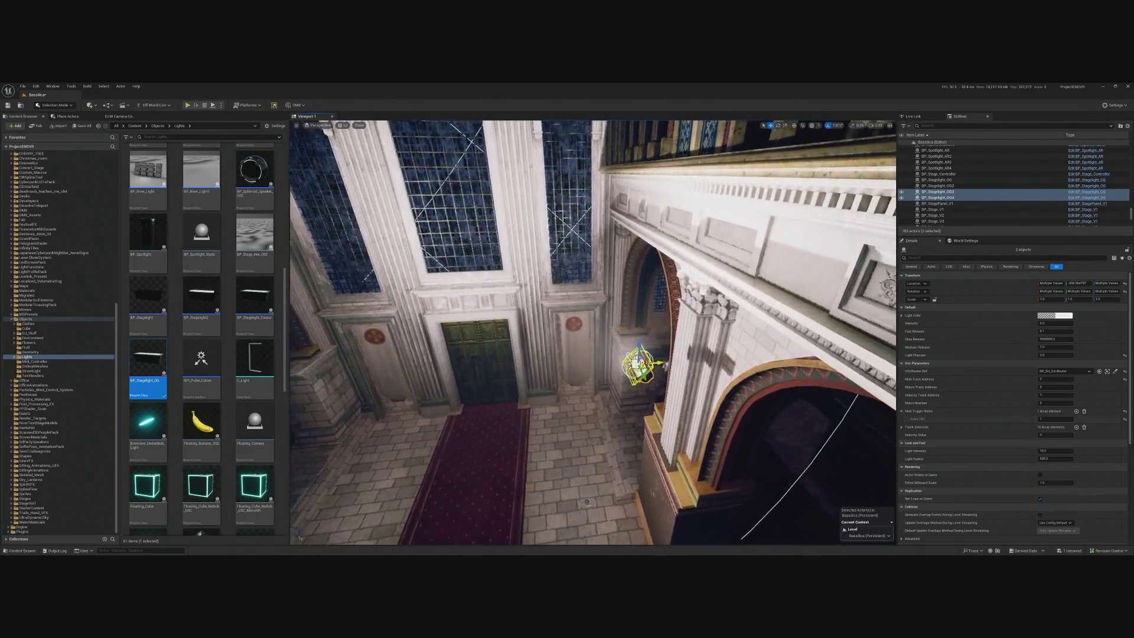
- Frame BP_Stagelight_OG4 in the view, then restore the previous selection
click(635, 363)
key(f)
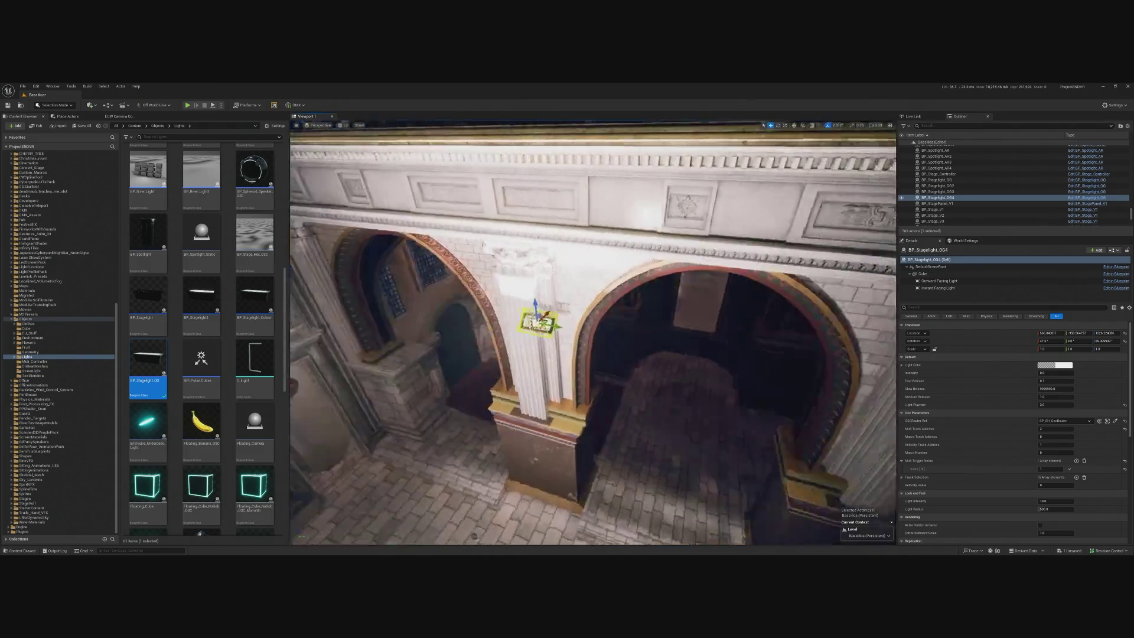
key(ctrl+z)
key(f)
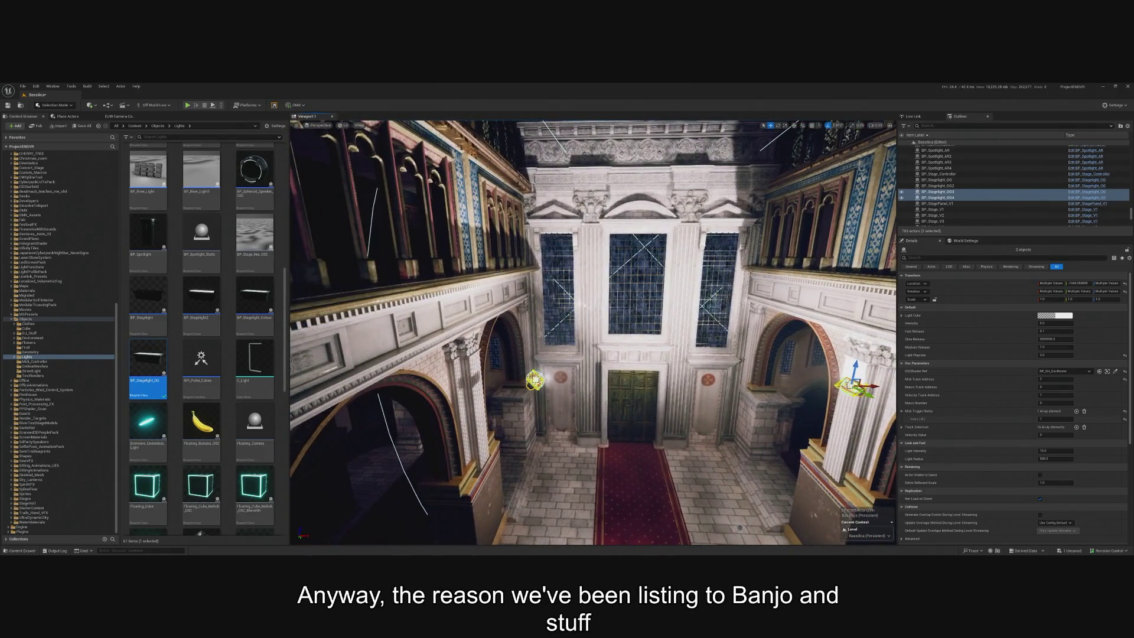
click(591, 284)
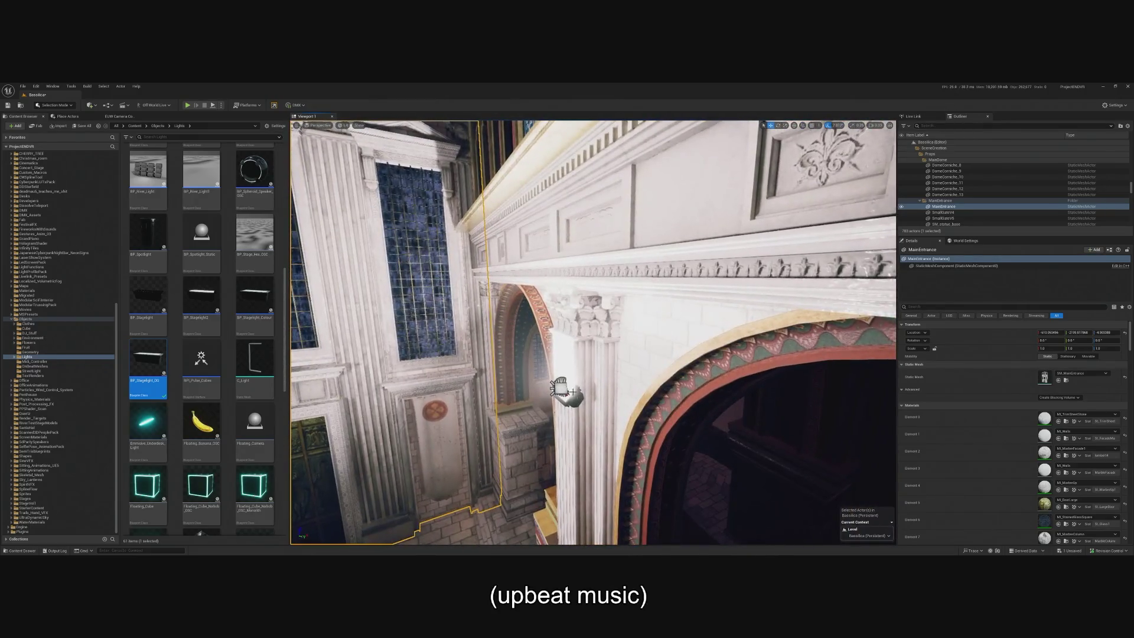
- Raise BP_Stagelight_OG3 and OG4 up the walls and slide them along the ledges
click(562, 384)
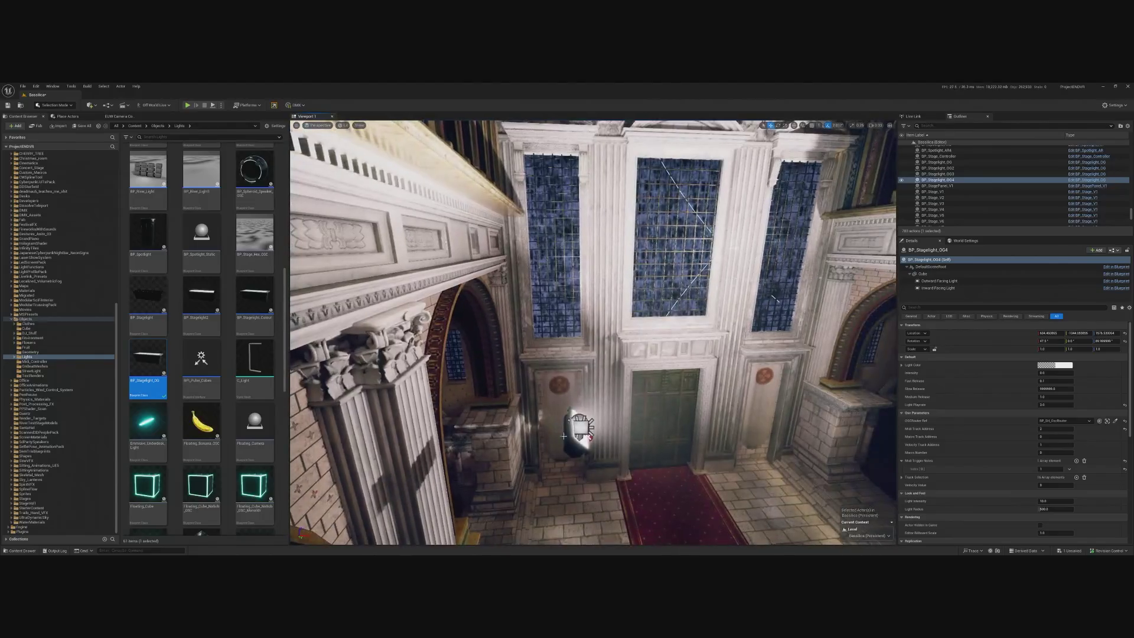
click(579, 425)
mouse_move(576, 407)
mouse_down()
mouse_move(576, 263)
mouse_move(437, 254)
mouse_move(494, 240)
mouse_move(493, 253)
mouse_move(503, 240)
mouse_up()
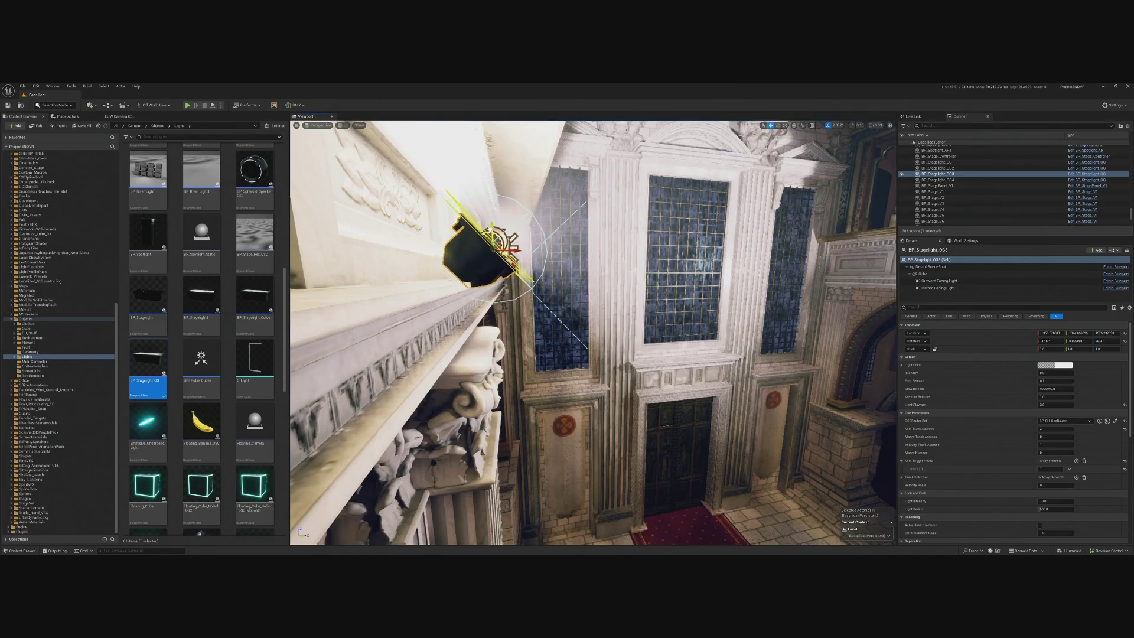
mouse_move(502, 240)
mouse_down()
mouse_move(449, 283)
mouse_move(355, 296)
mouse_move(393, 270)
mouse_move(413, 295)
mouse_up()
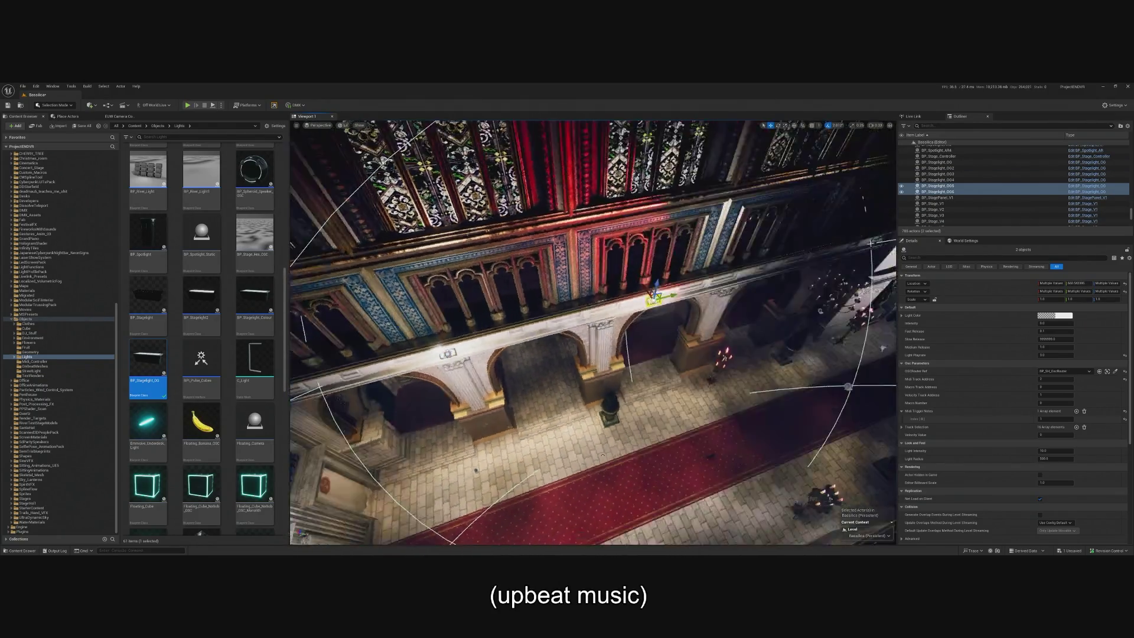
key(f)
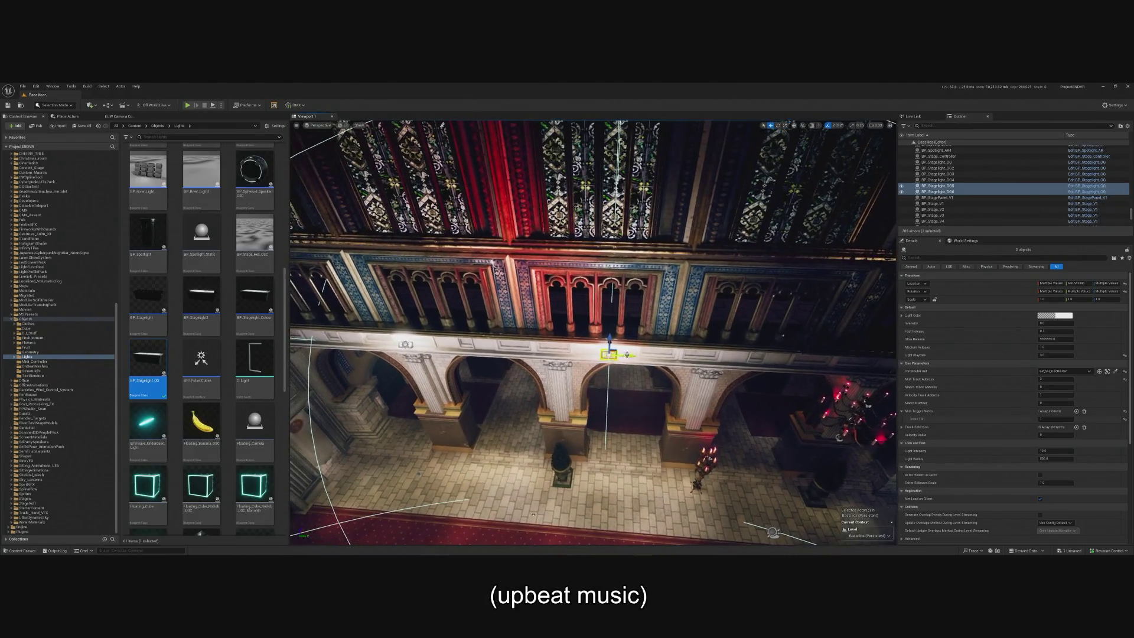
drag(620, 355, 731, 360)
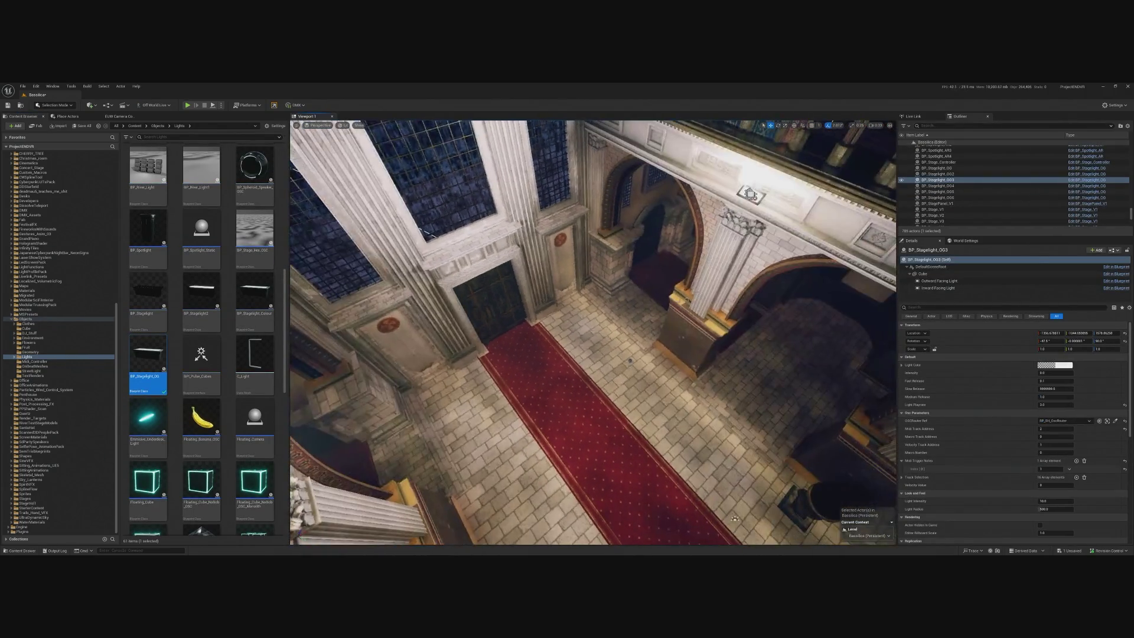
ctrl+click(753, 196)
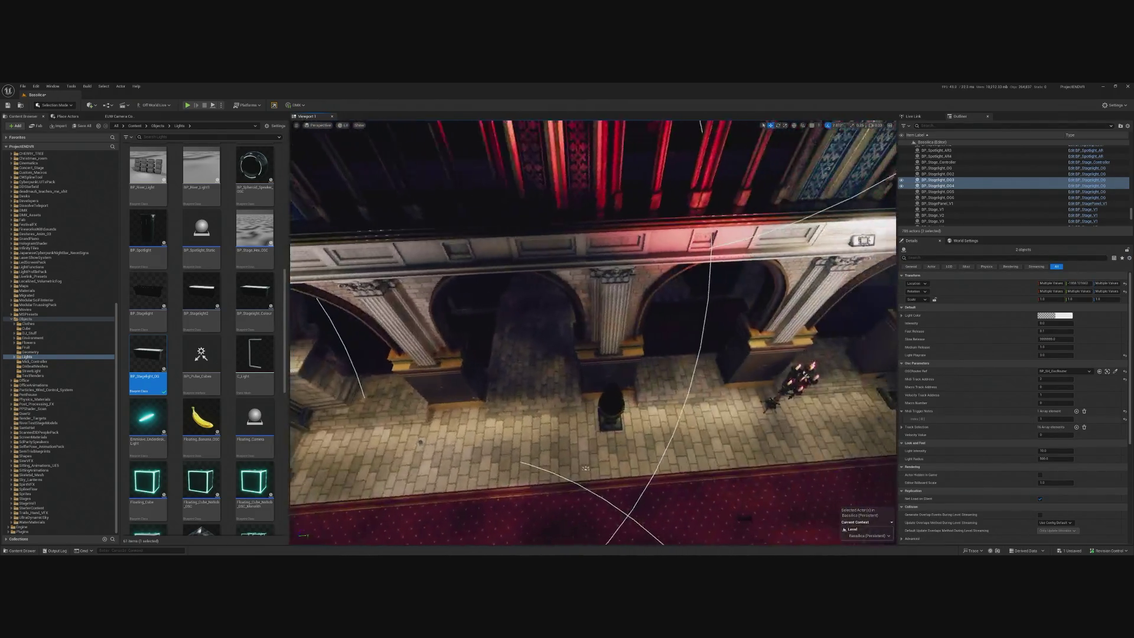
- Duplicate the OG5/OG6 pair with Ctrl+D and move the copies along the ledge
click(649, 239)
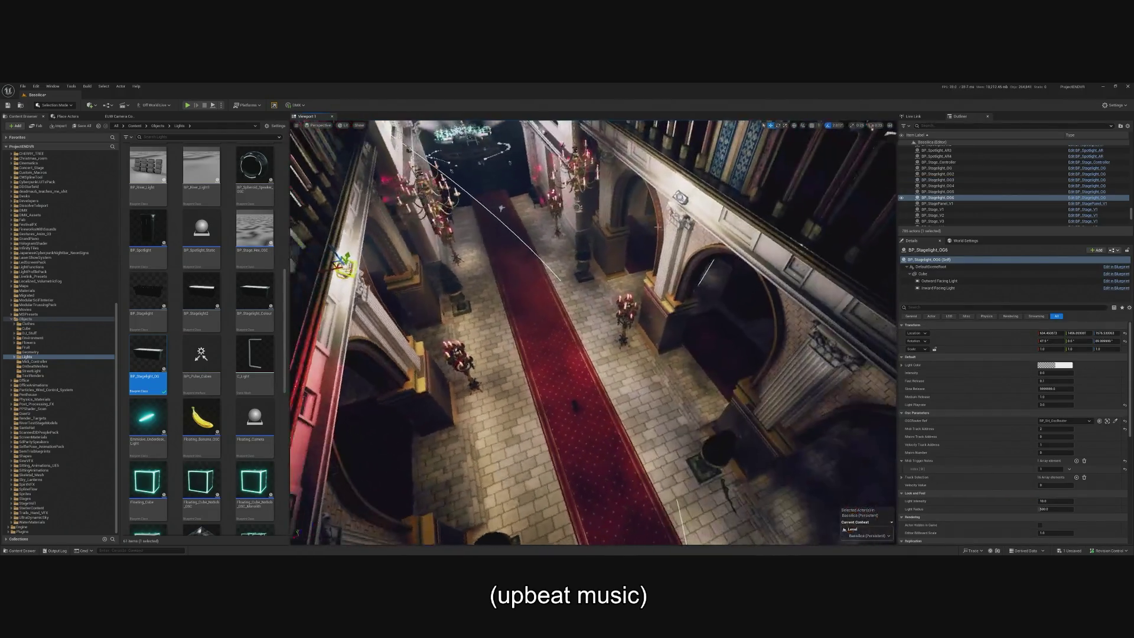
ctrl+click(669, 204)
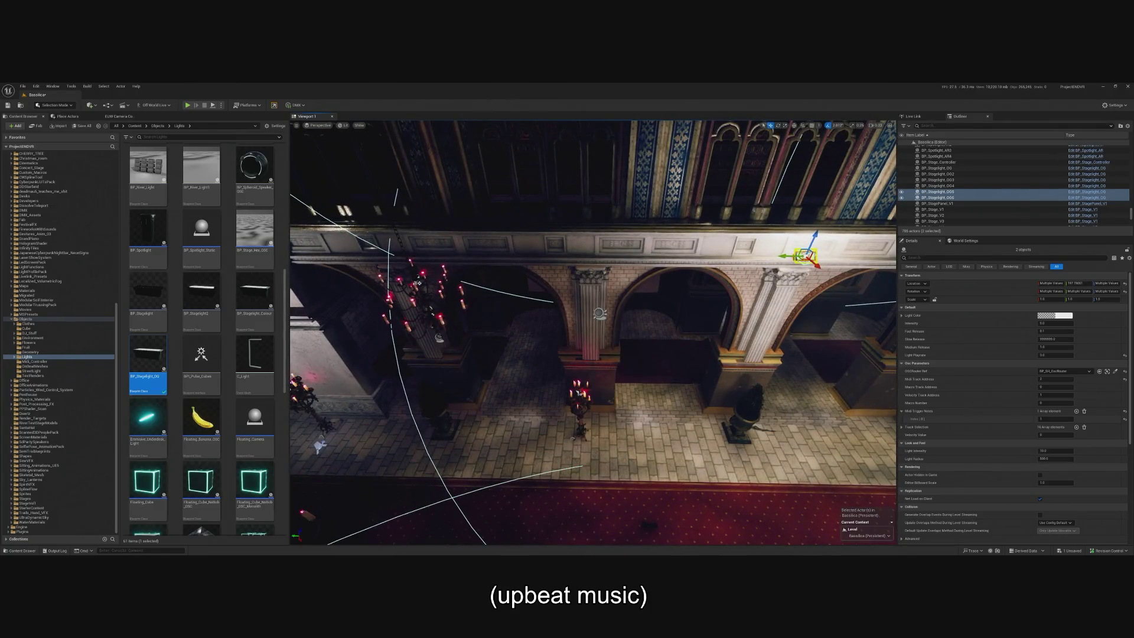
key(ctrl+d)
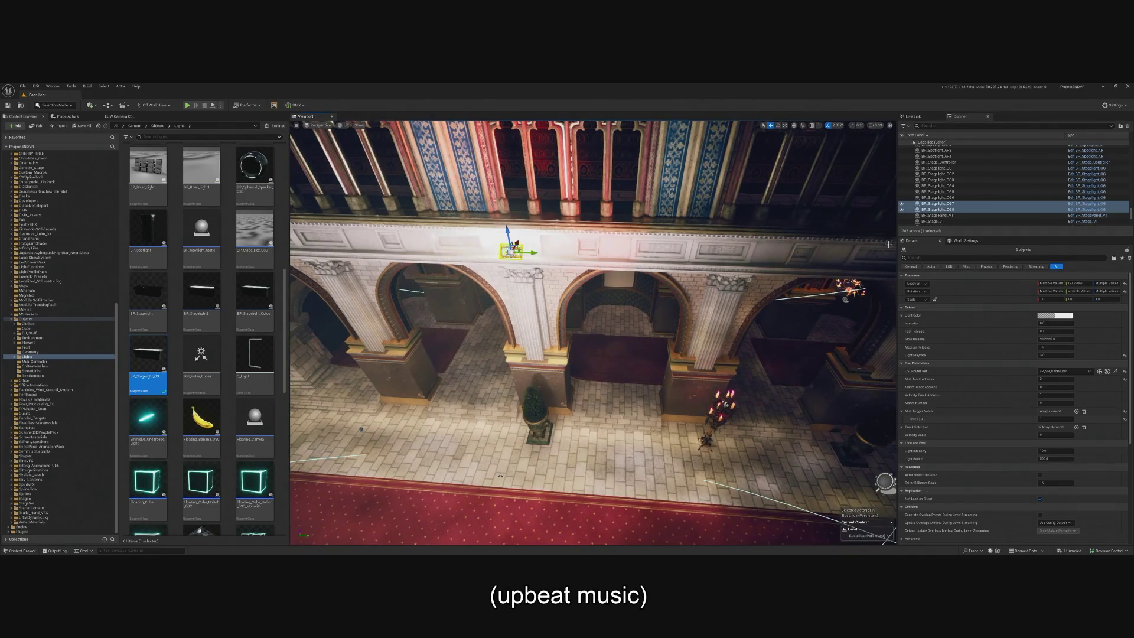
drag(714, 251, 837, 254)
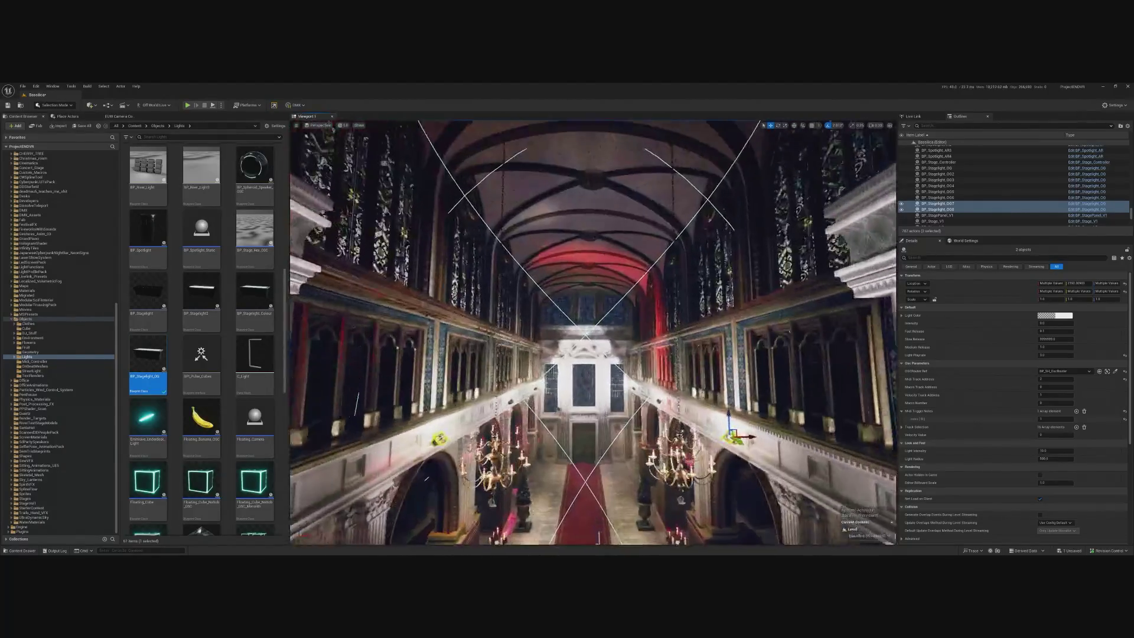
- Lower BP_Stagelight_OG8's outward facing light attenuation radius from about 5222 to about 2046
click(740, 422)
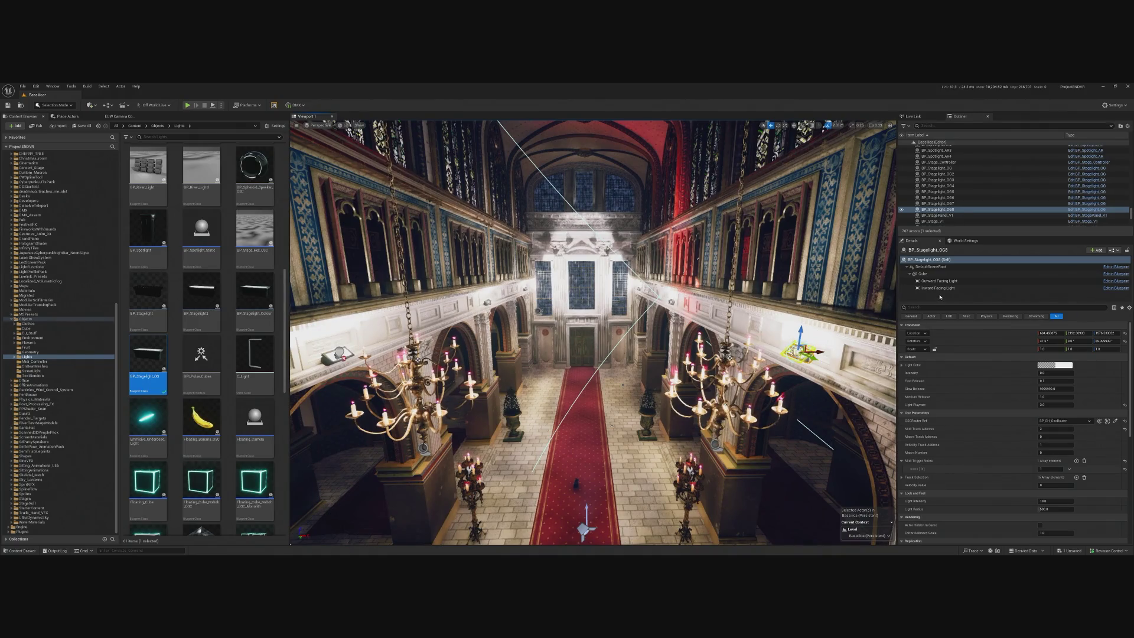
click(939, 281)
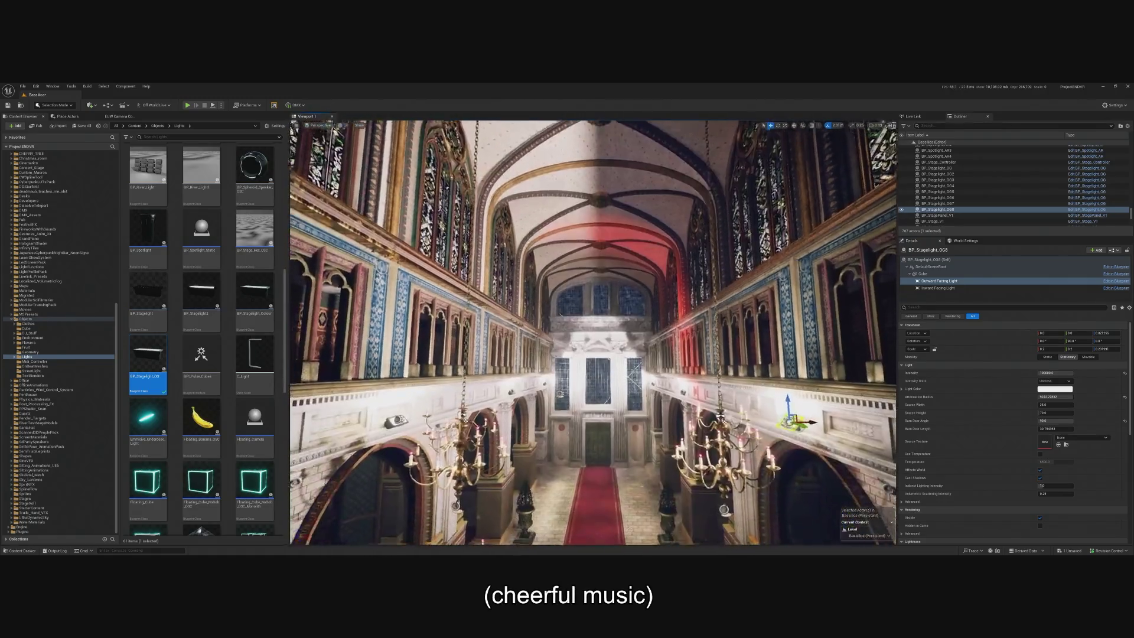
click(1055, 397)
mouse_move(1056, 396)
mouse_down()
mouse_move(1040, 396)
mouse_move(1056, 397)
mouse_up()
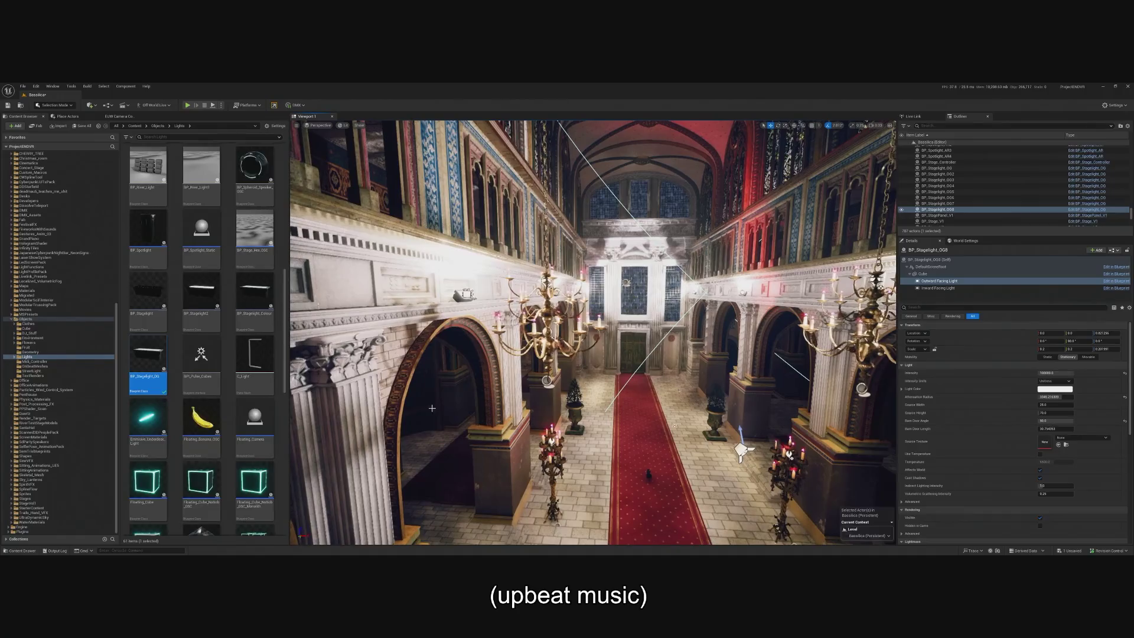
click(467, 294)
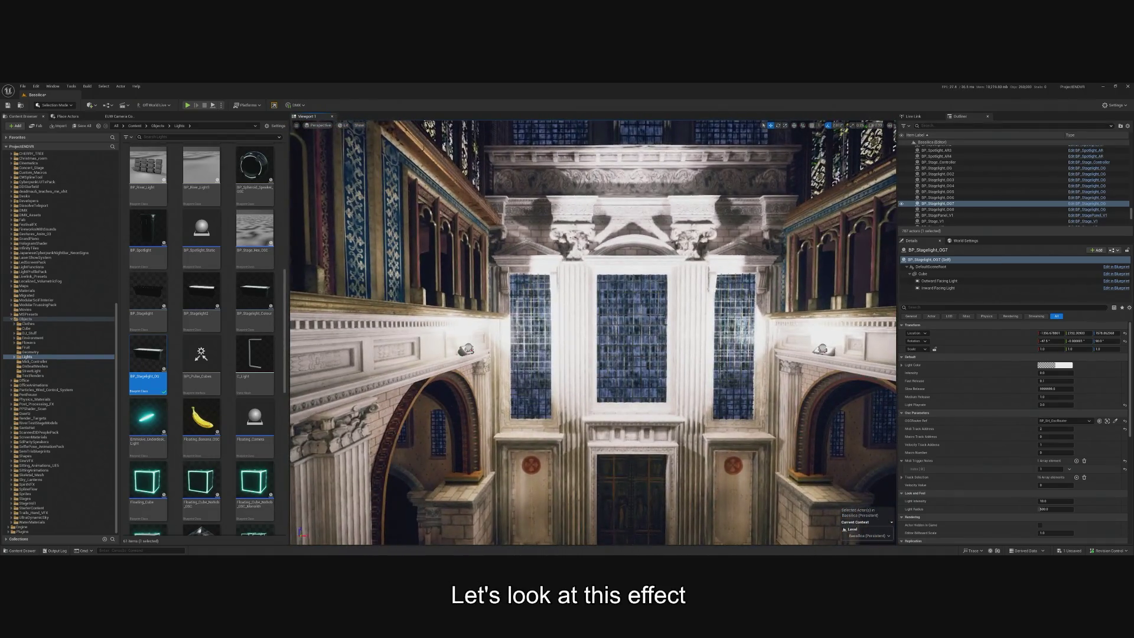
- Assign the first MIDI trigger note to the BP_Stagelight_OG3 and OG4 pair
click(407, 349)
click(467, 350)
ctrl+click(821, 348)
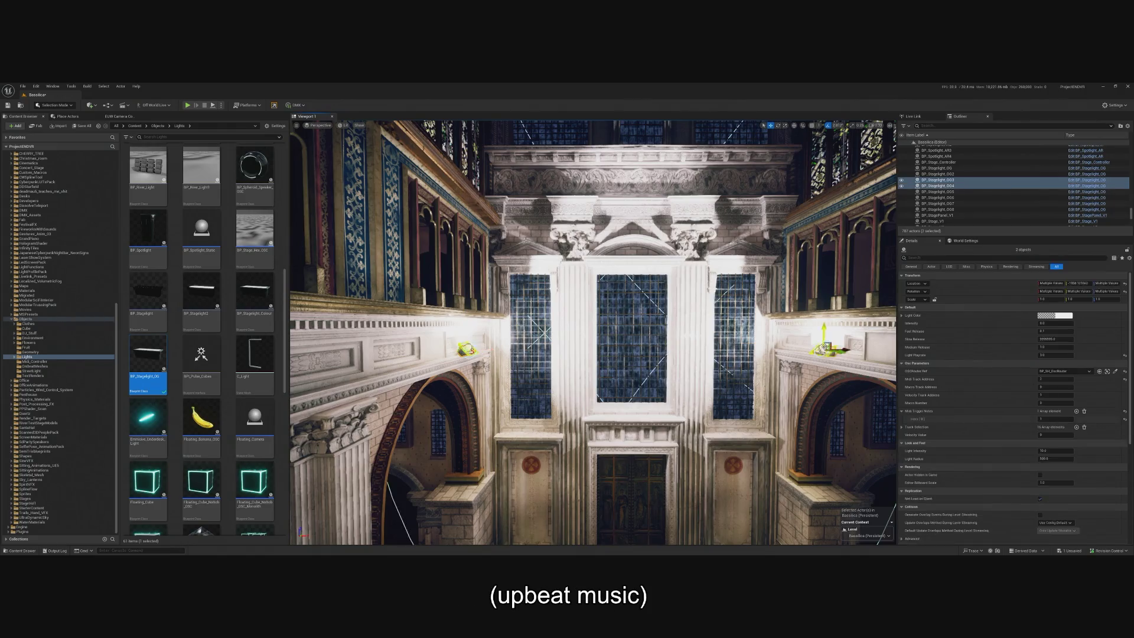
click(1057, 418)
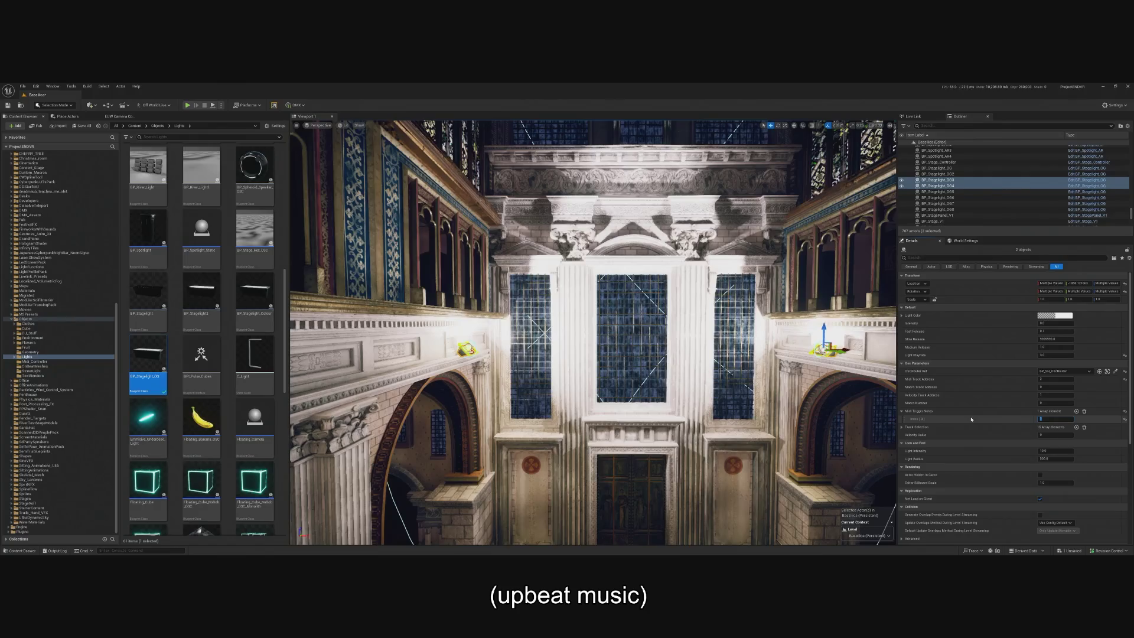
key(f)
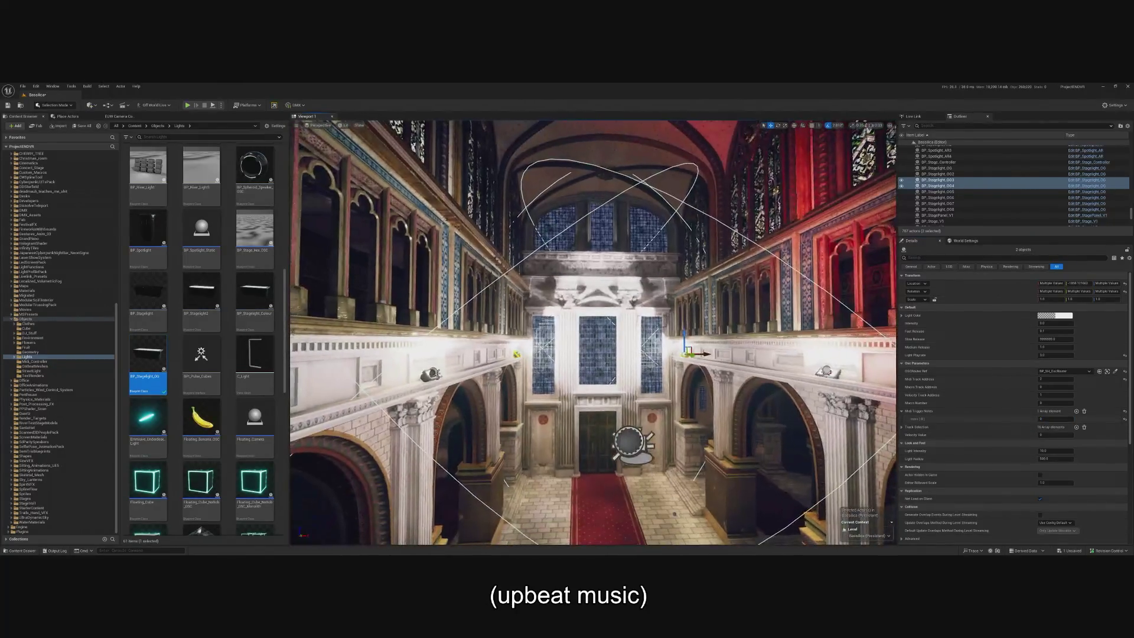
click(852, 379)
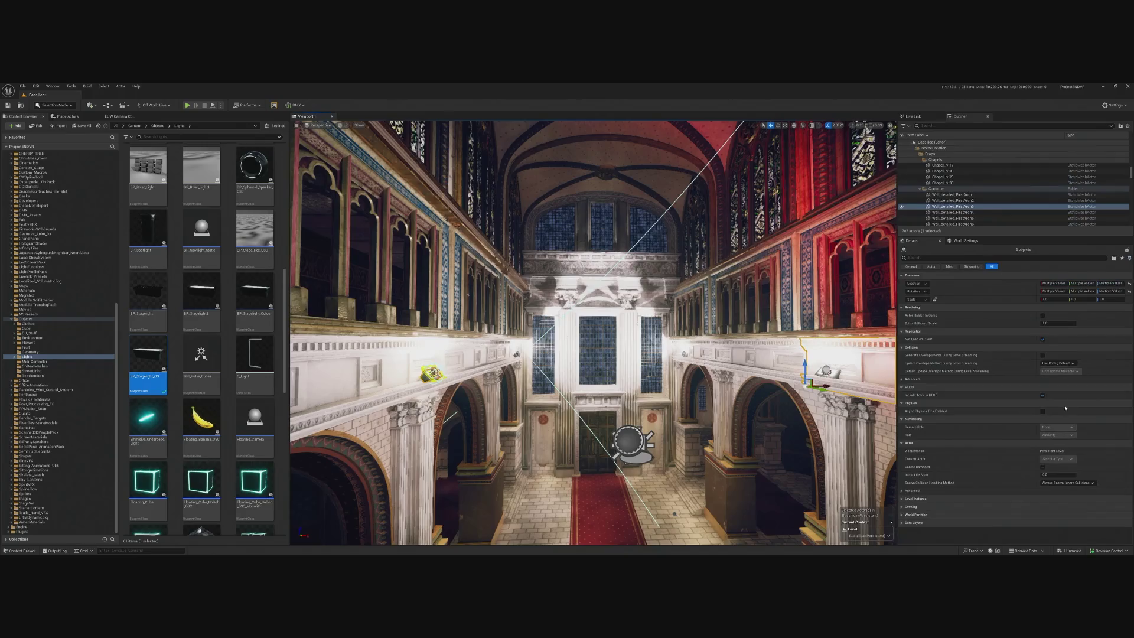
key(ctrl+z)
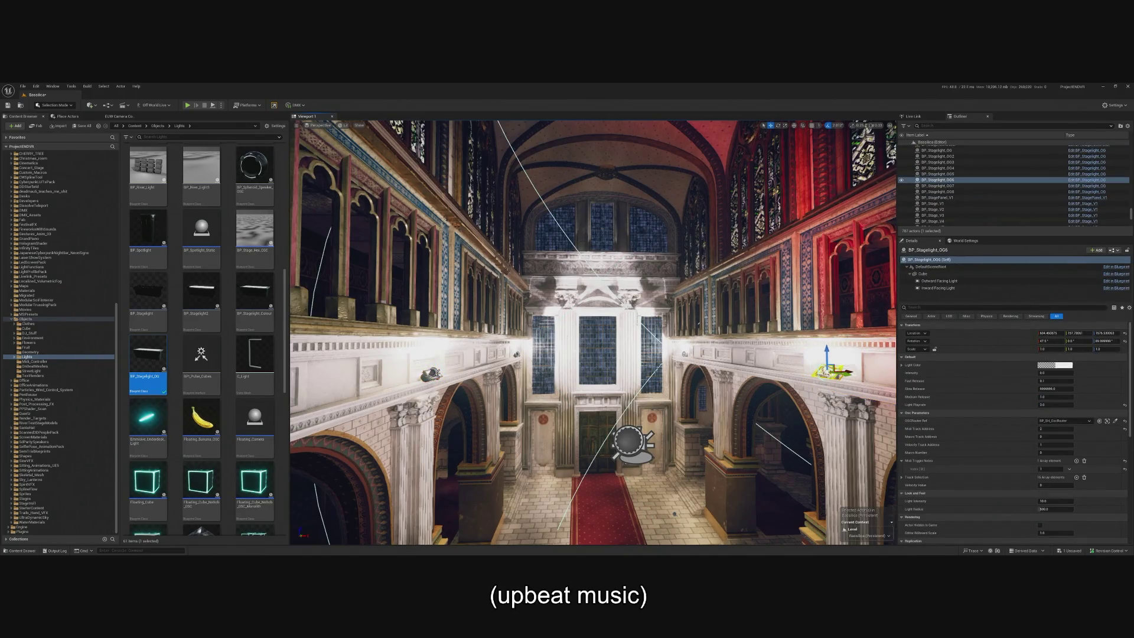
- Set the first MIDI trigger note for the next opposite pair down the nave
scroll(593, 333, down, 10)
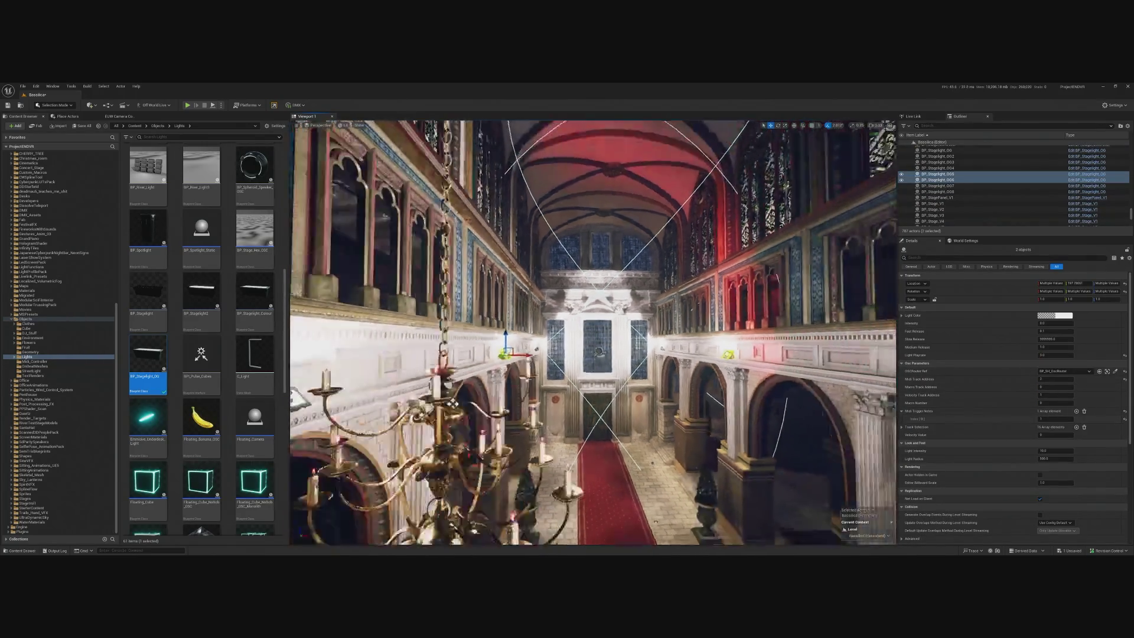
scroll(592, 332, down, 5)
click(445, 353)
ctrl+click(791, 355)
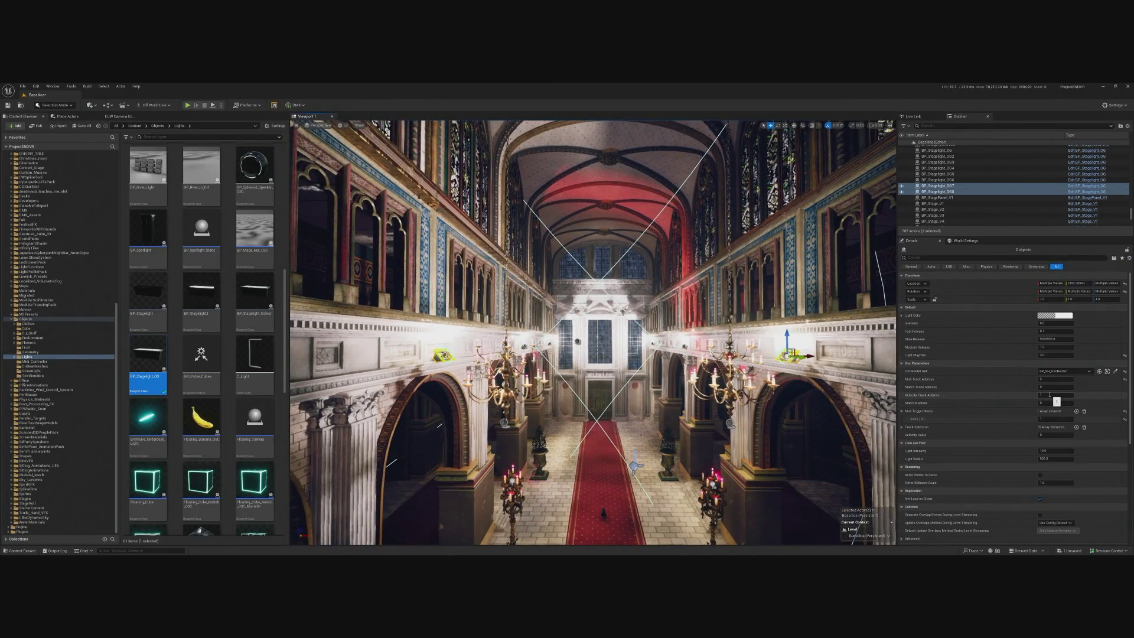
click(1055, 420)
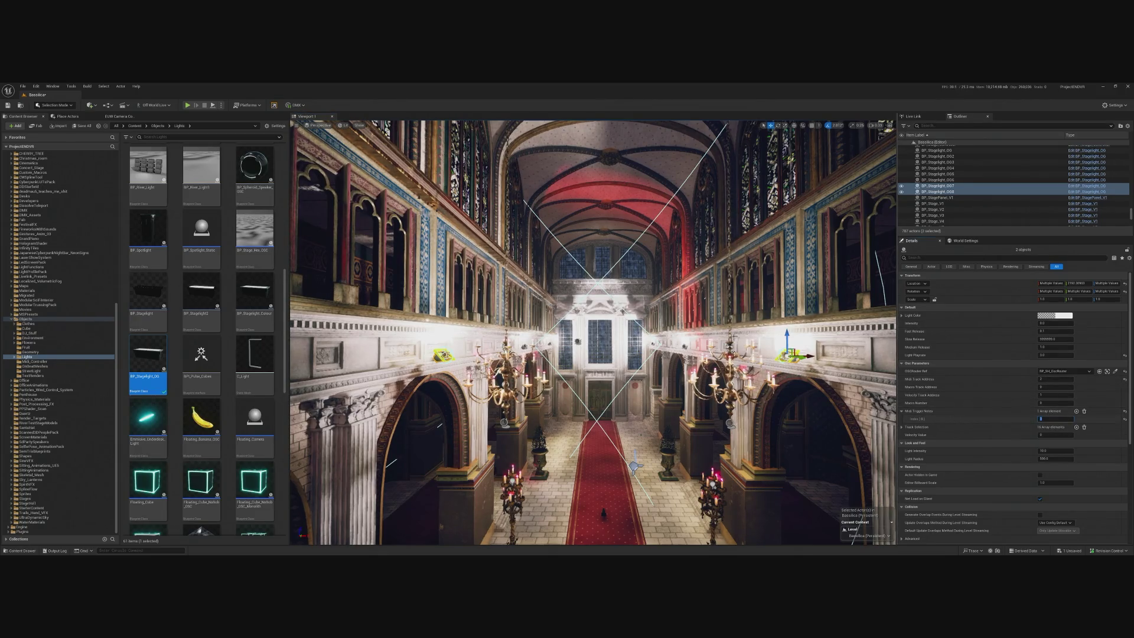
- Set the first MIDI trigger note for the left and right balcony stage lights
scroll(768, 331, down, 5)
scroll(593, 332, down, 2)
click(411, 442)
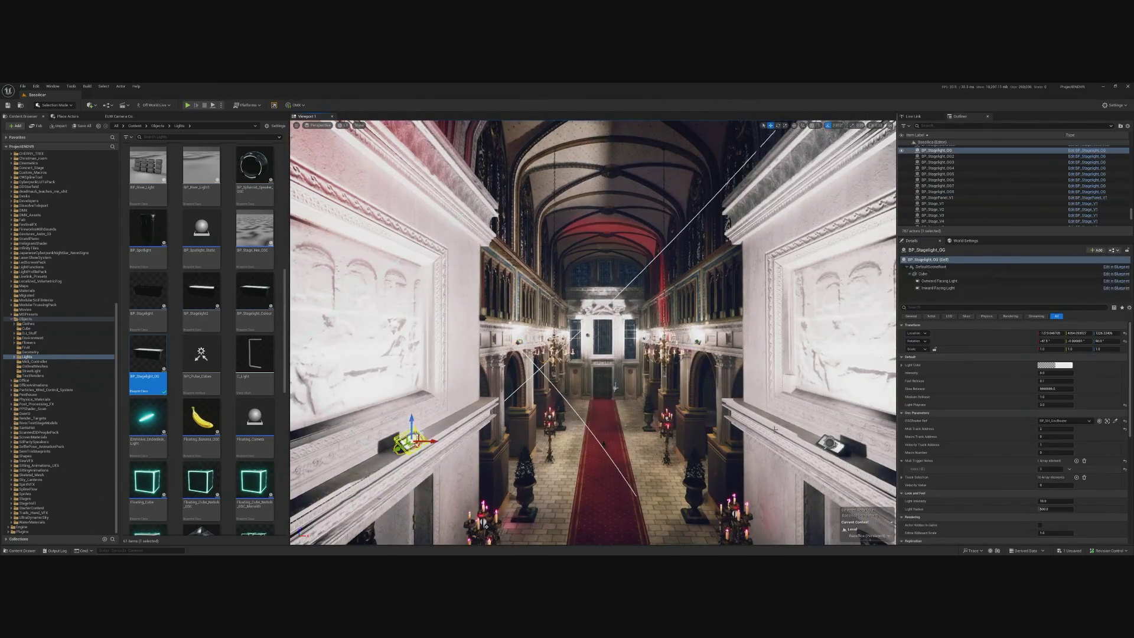
ctrl+click(830, 441)
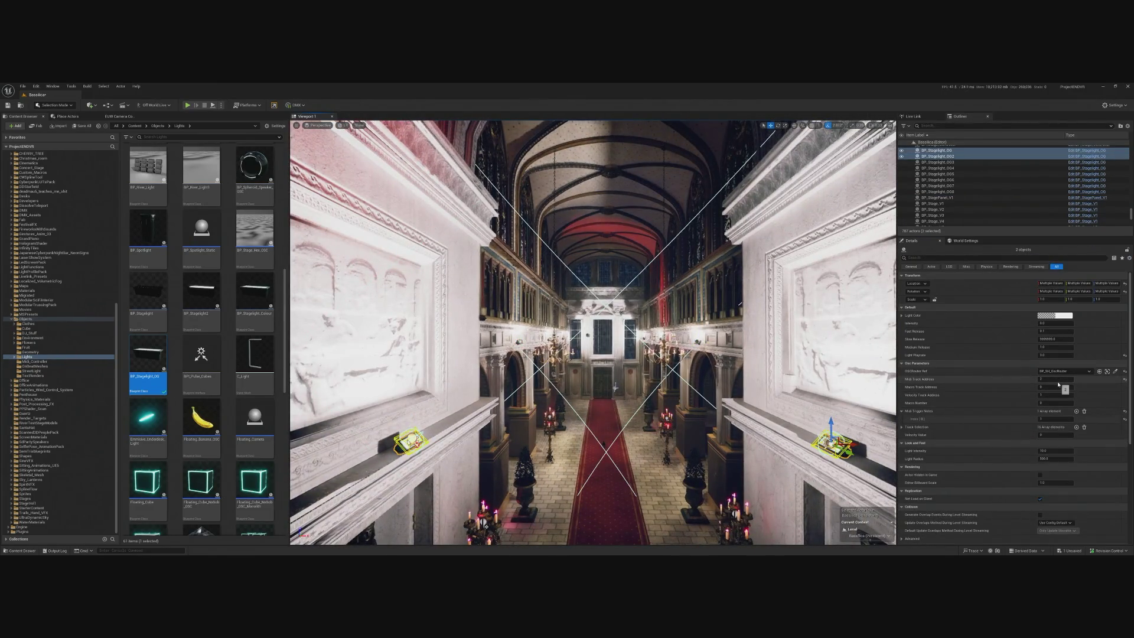
click(1055, 418)
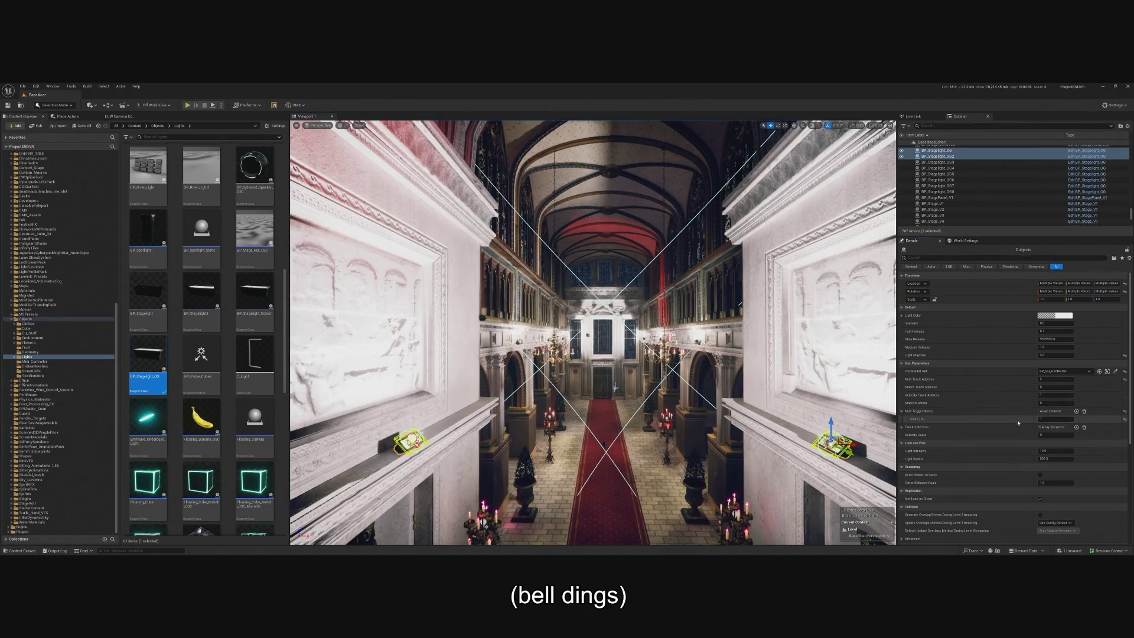
key(ctrl+a)
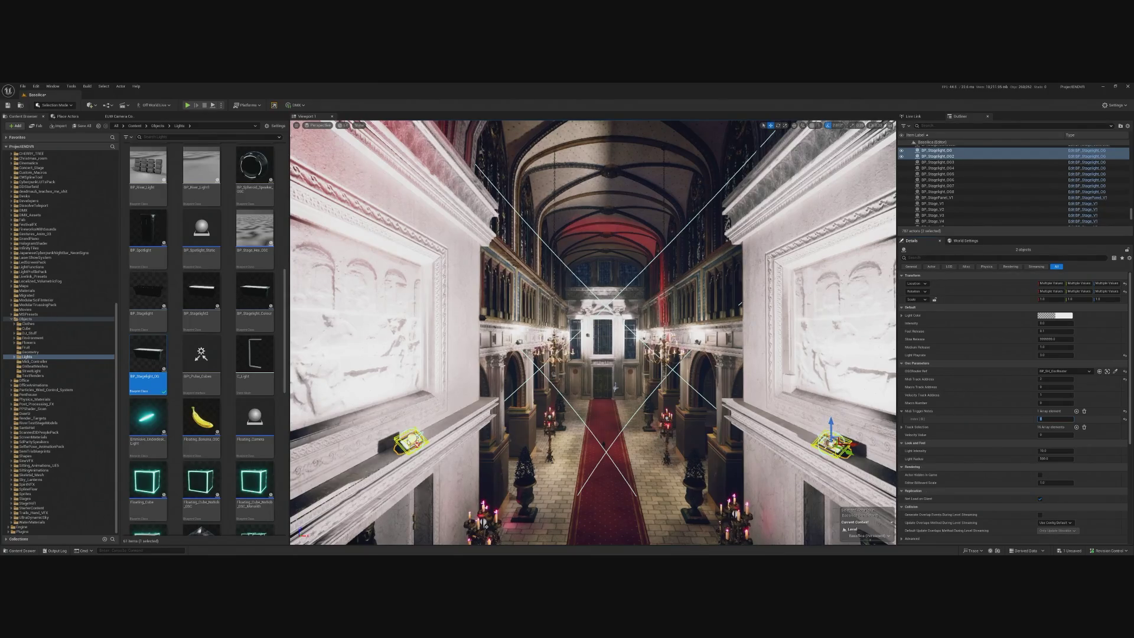
- Run a play preview of the cathedral DJ stage, then stop it
click(188, 106)
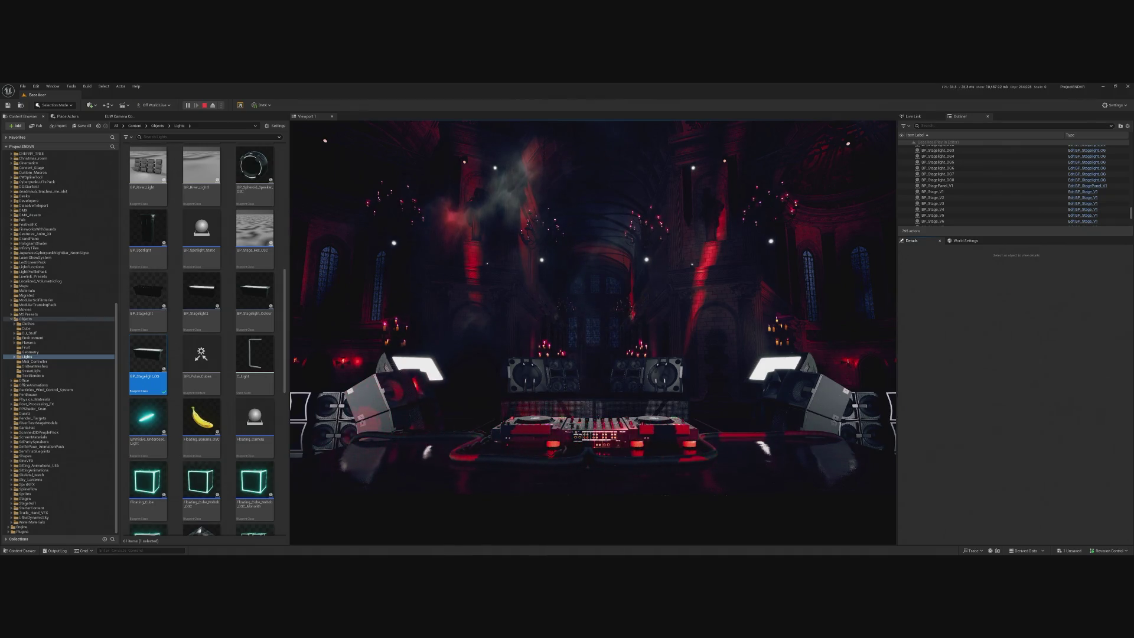
key(Escape)
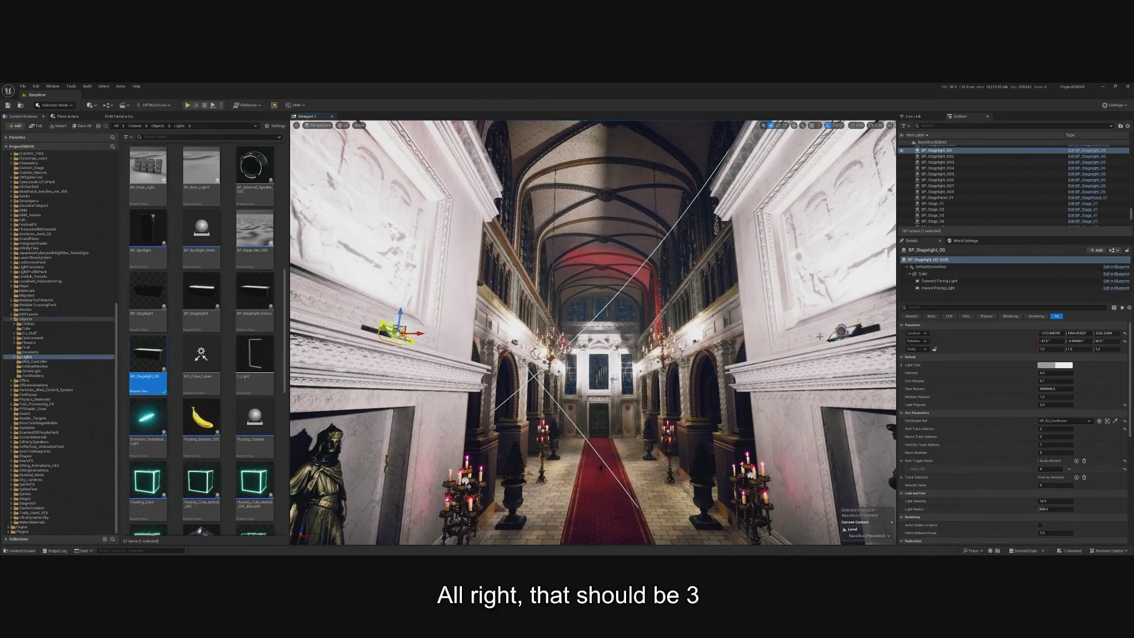
- Correct the ledge light's first MIDI trigger note and start another play preview
click(1055, 418)
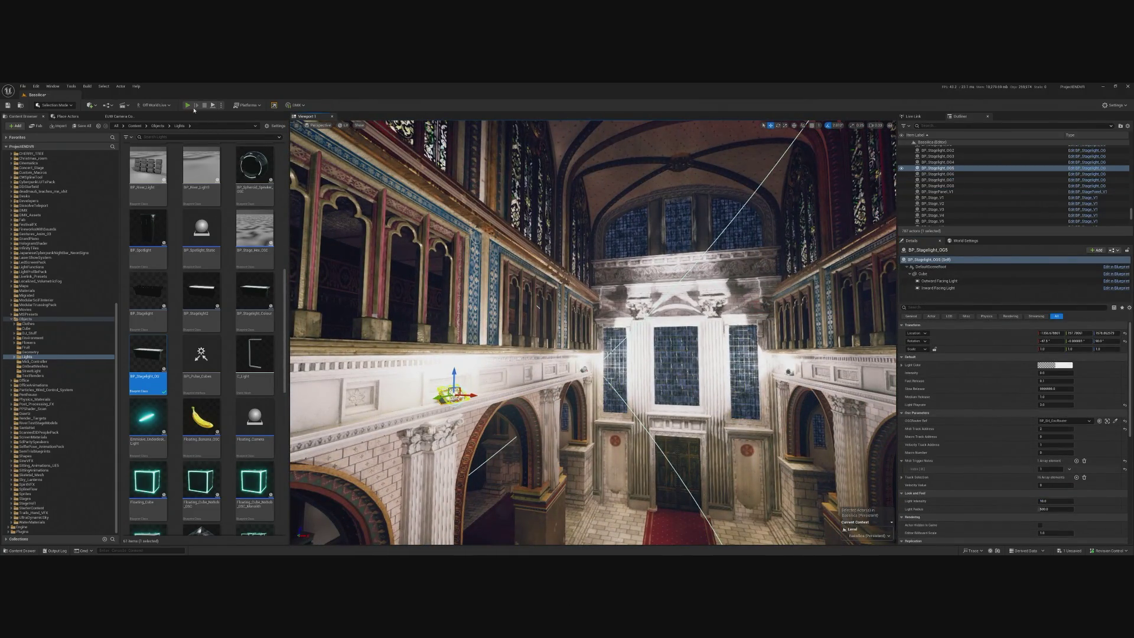
click(189, 106)
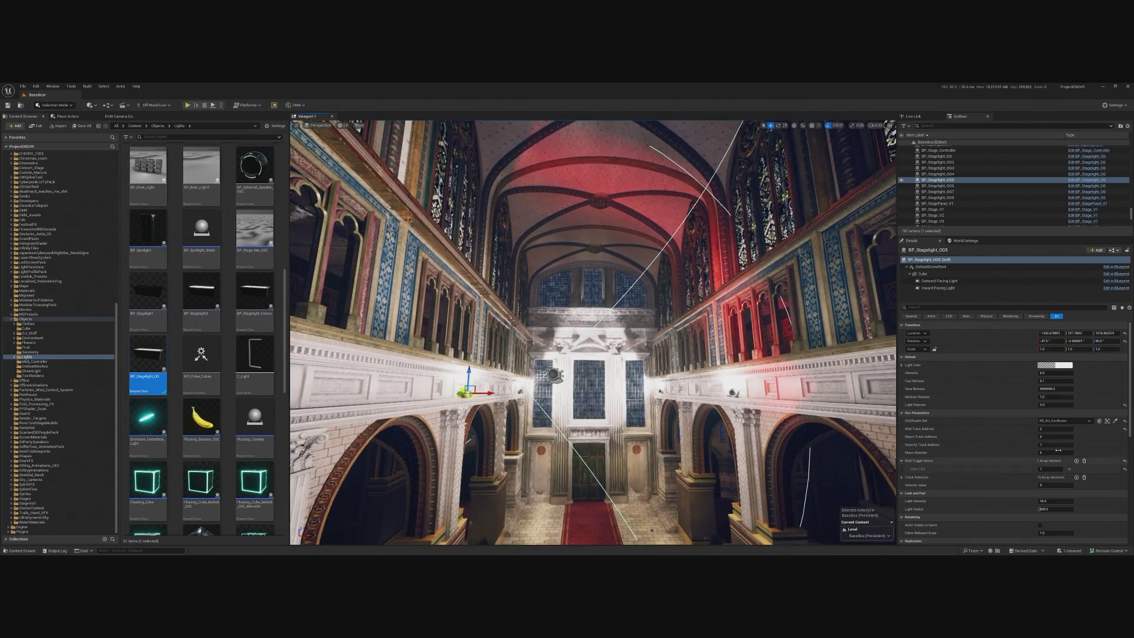
- Set the outward facing light attenuation radius to 3000 on a stage light and its opposite
click(945, 282)
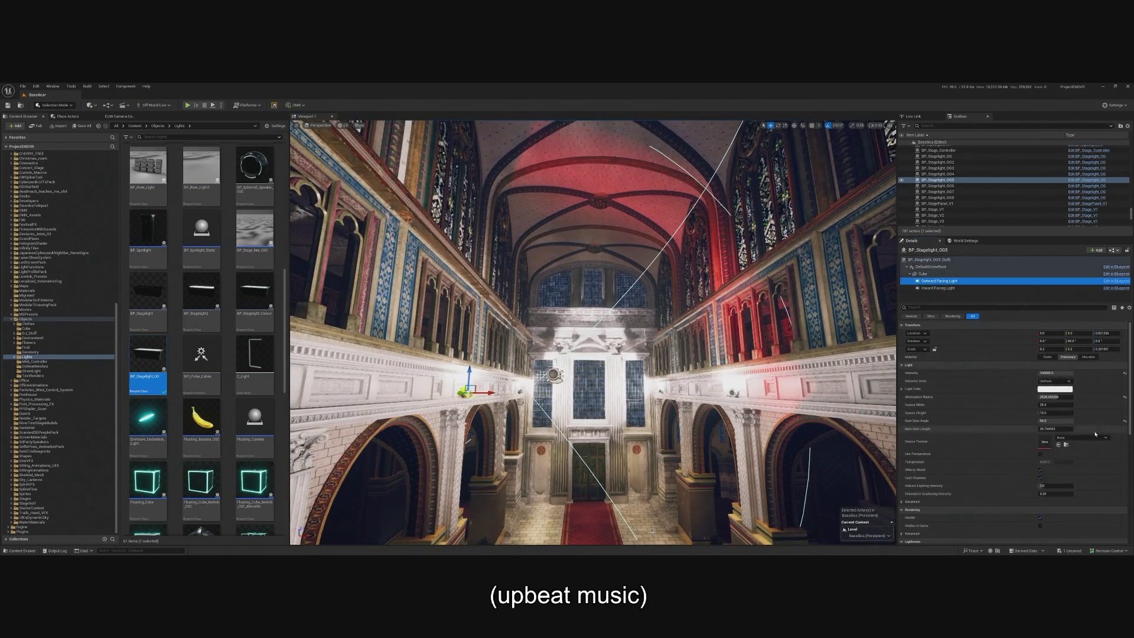
text(300)
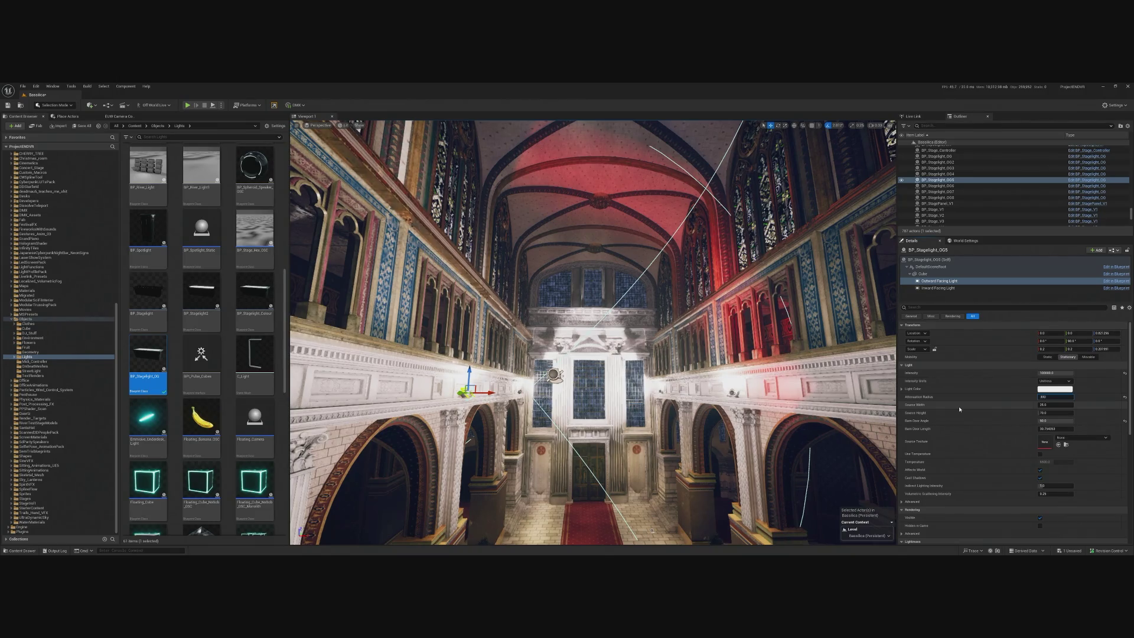
text(0.0)
key(Return)
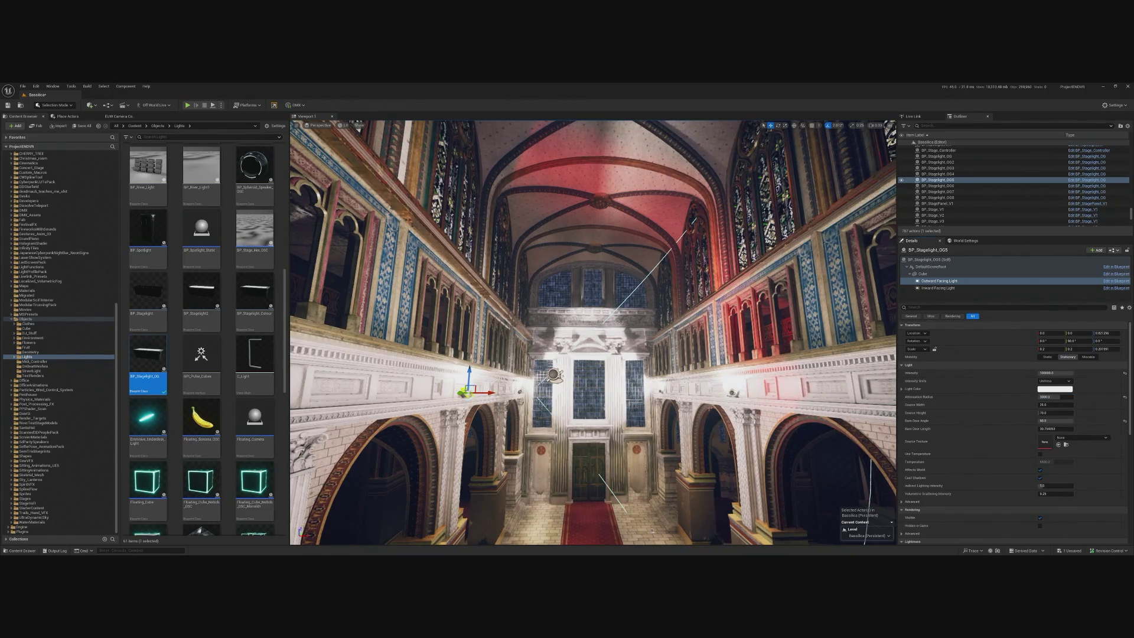
click(733, 392)
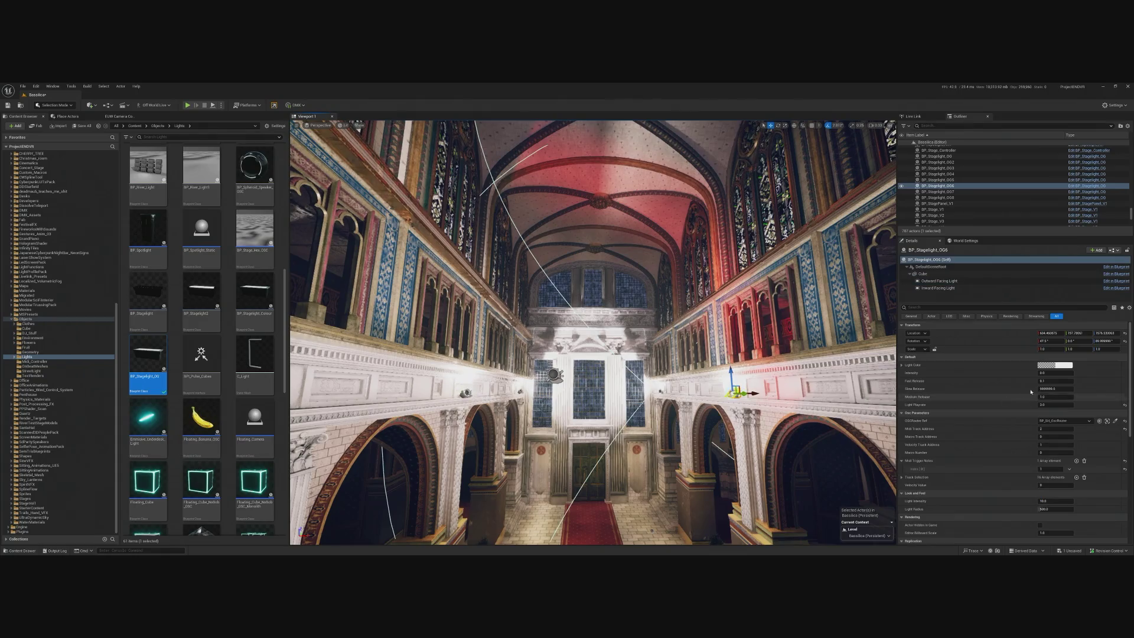
click(939, 281)
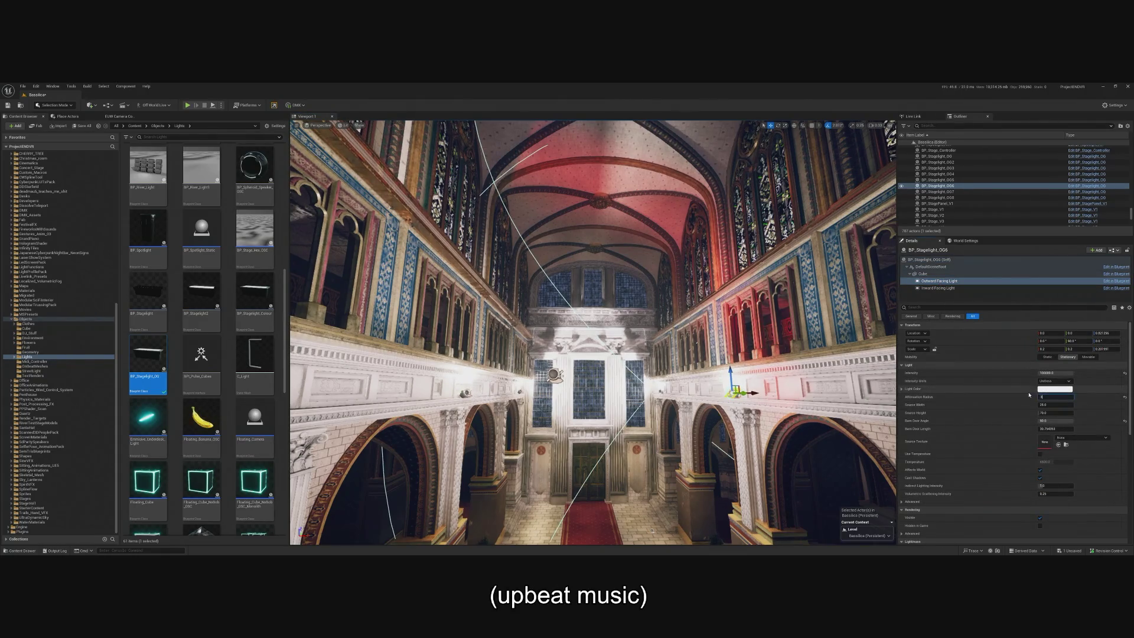
key(Return)
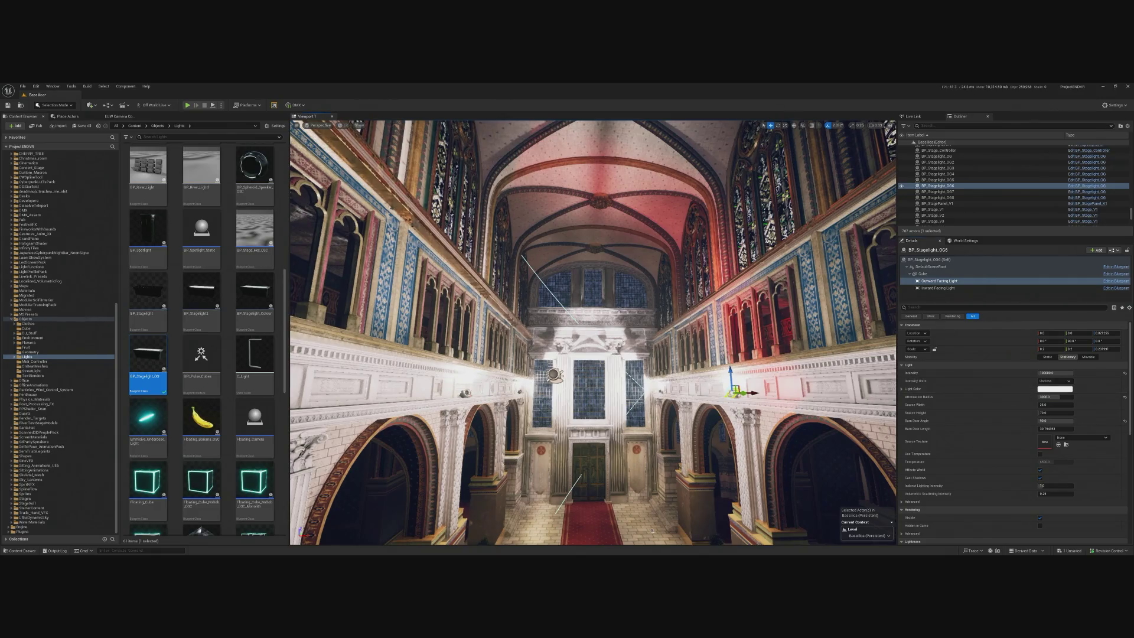
- Give the stage light near the altar wall an attenuation radius of 3000
scroll(499, 348, up, 5)
click(499, 348)
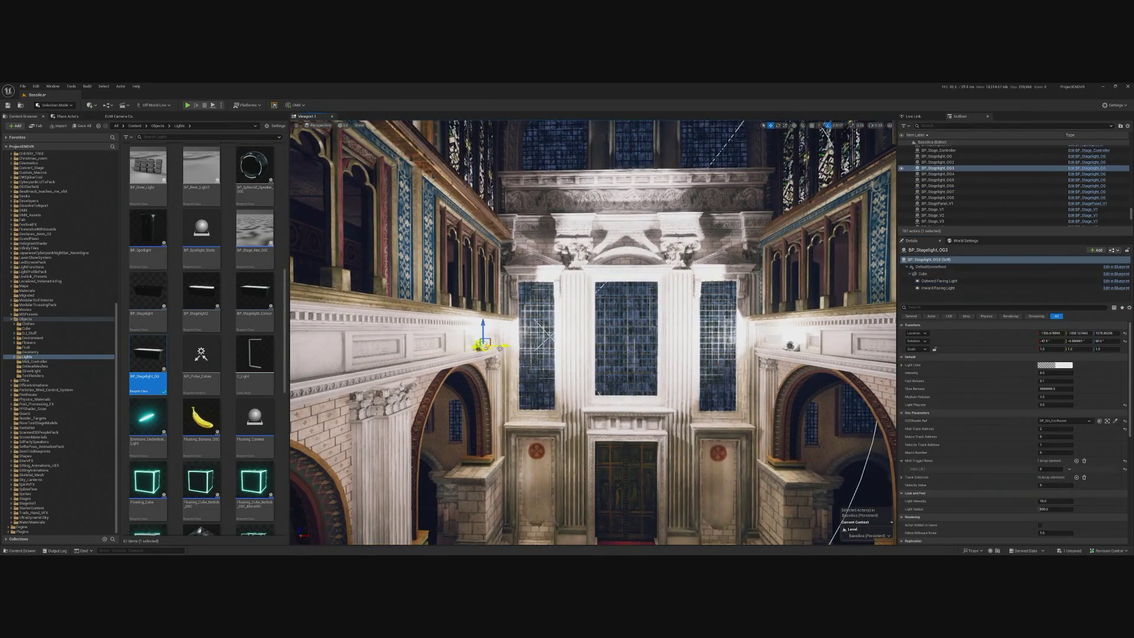
click(938, 281)
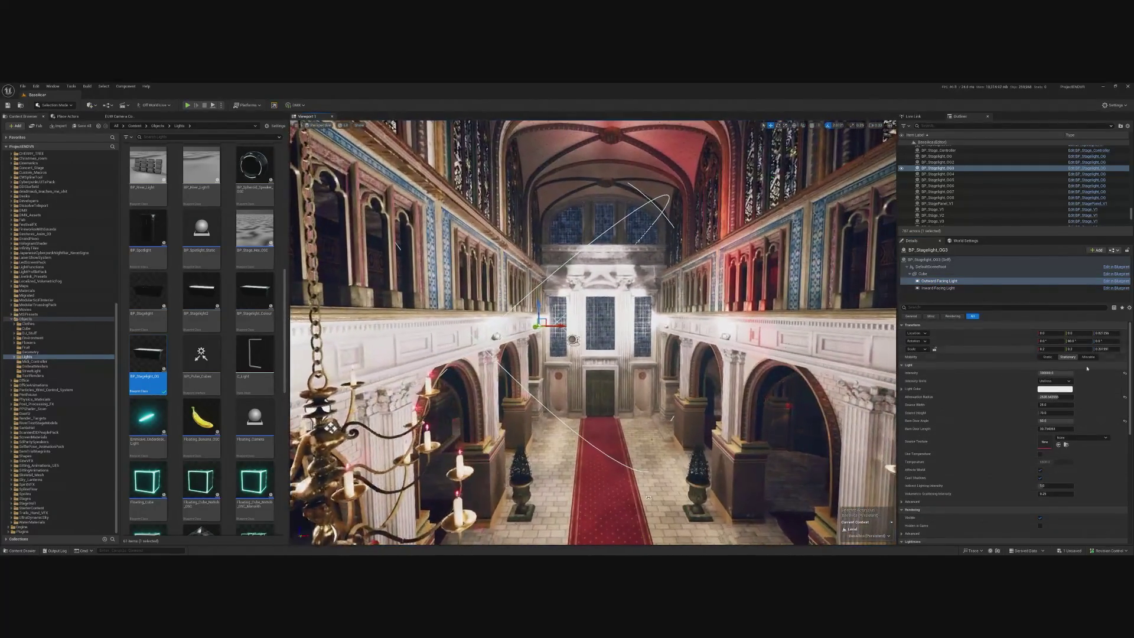
click(1055, 396)
key(Return)
- Raise the right-ledge stage light slightly and set its attenuation radius to 3000
scroll(654, 393, up, 5)
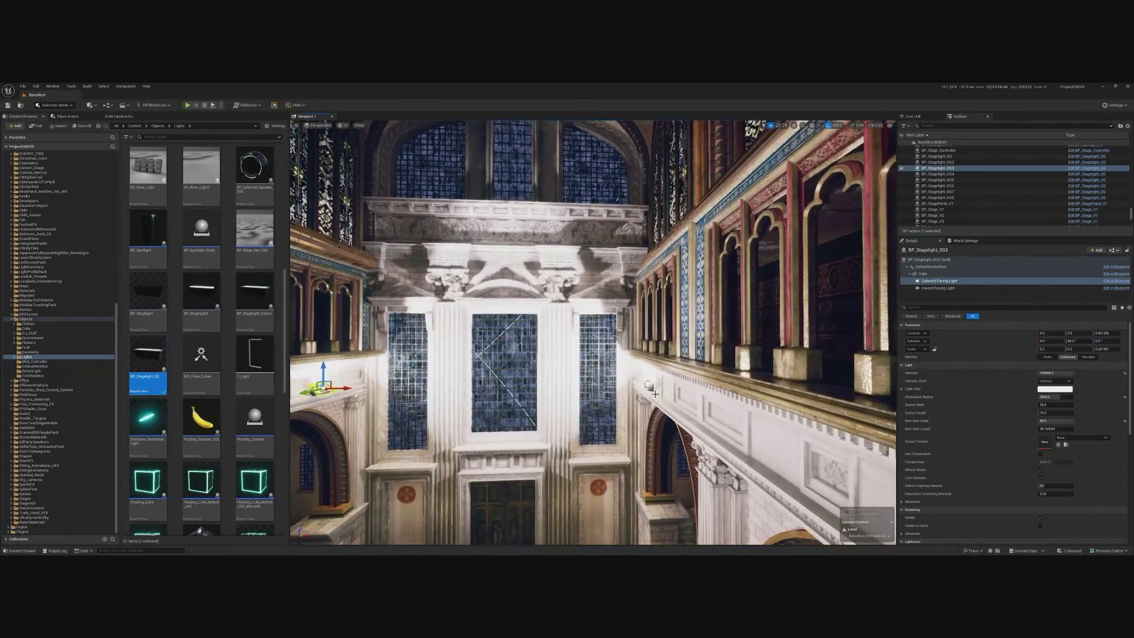
click(650, 387)
drag(645, 369, 648, 331)
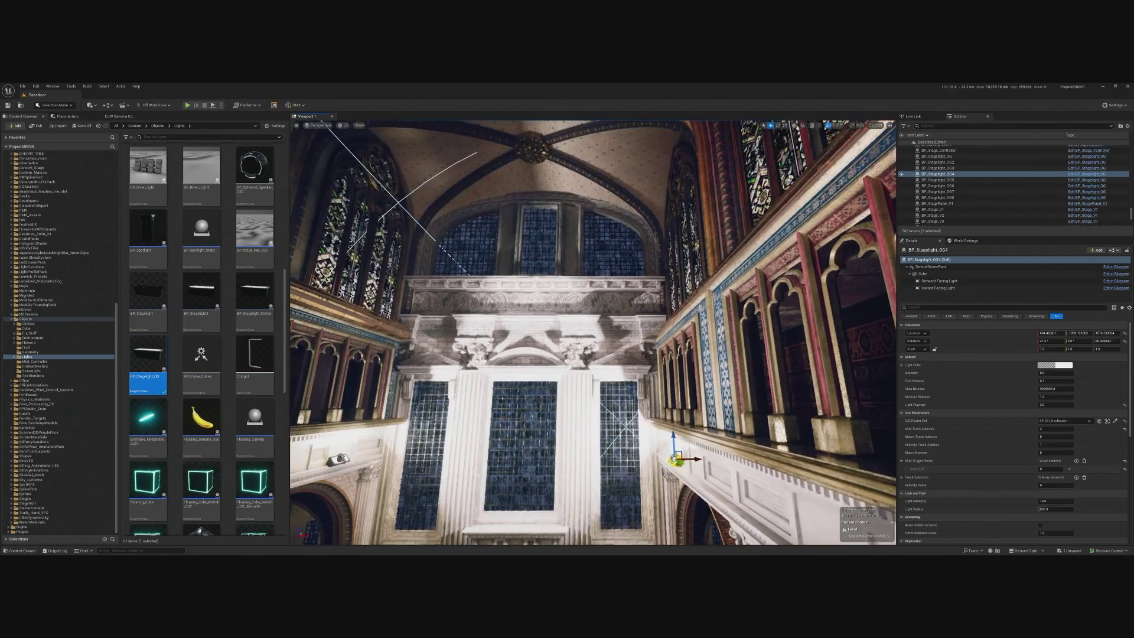
mouse_move(666, 435)
mouse_down()
mouse_move(679, 396)
mouse_move(656, 434)
mouse_up()
mouse_move(595, 325)
mouse_down()
mouse_move(598, 310)
mouse_move(606, 324)
mouse_move(590, 330)
mouse_move(528, 300)
mouse_up()
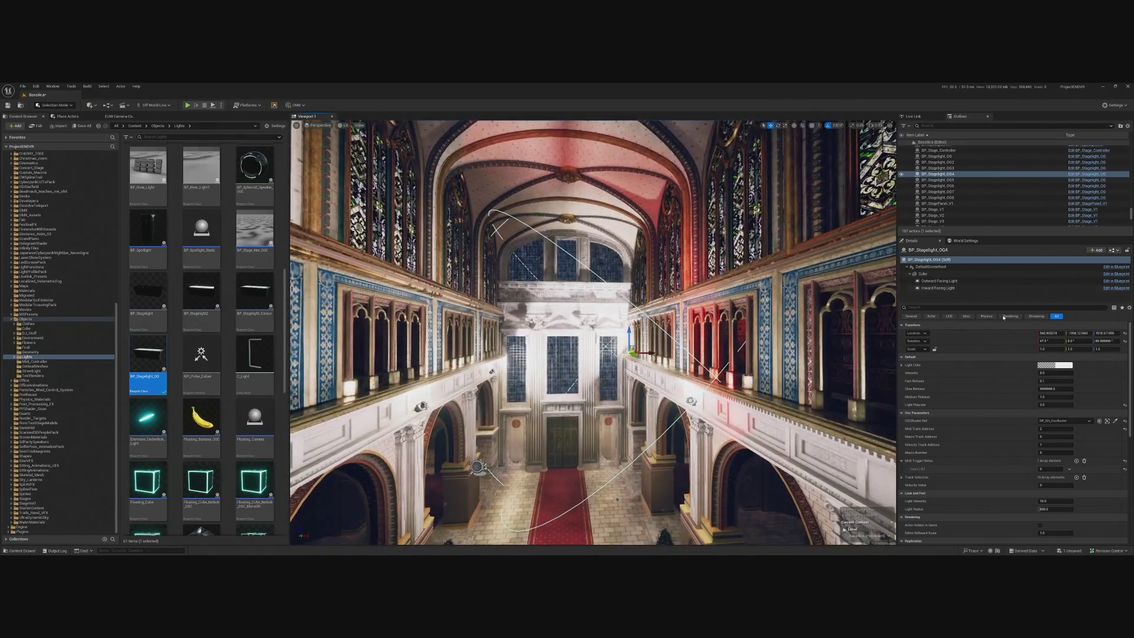
click(939, 281)
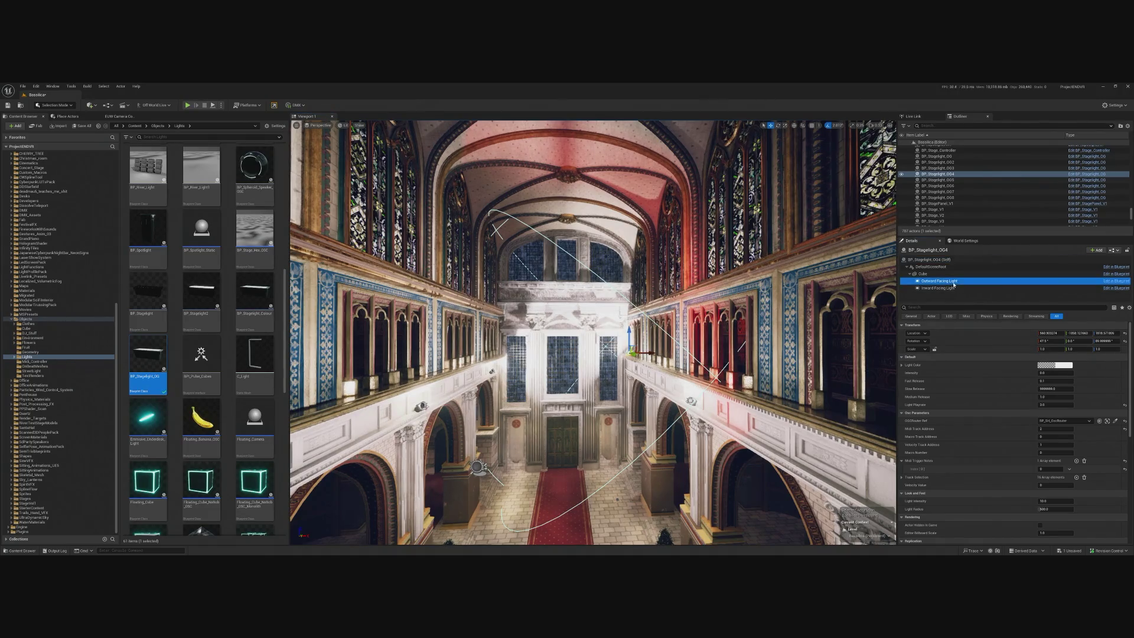
click(1053, 397)
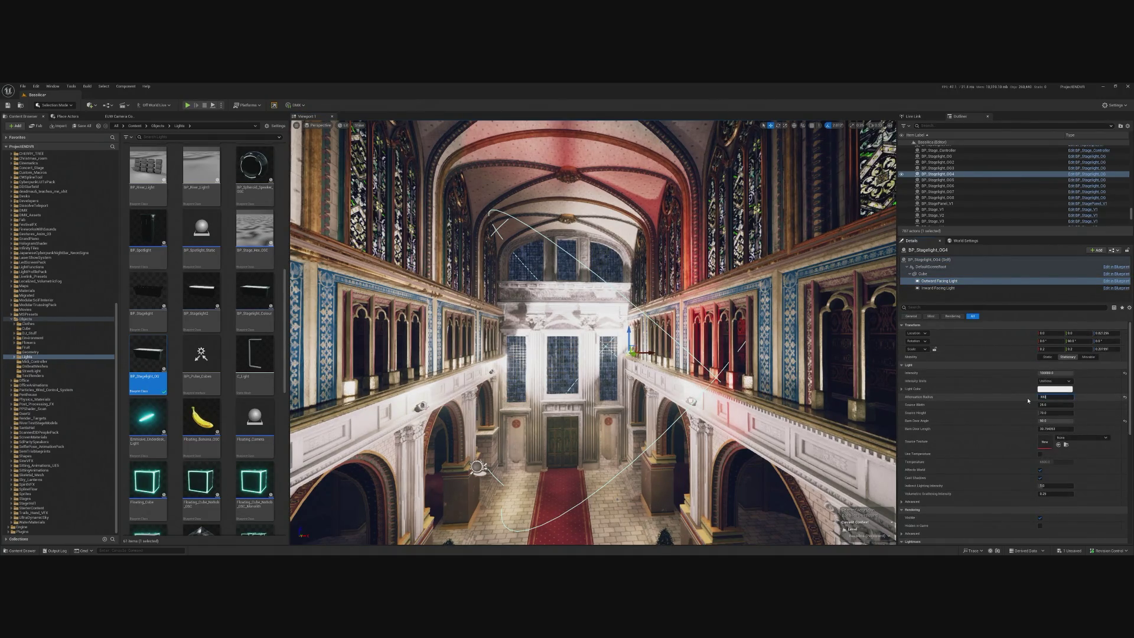
key(Return)
mouse_move(607, 321)
mouse_down()
mouse_move(562, 325)
mouse_move(520, 367)
mouse_move(508, 331)
mouse_move(514, 240)
mouse_move(531, 240)
mouse_up()
click(529, 384)
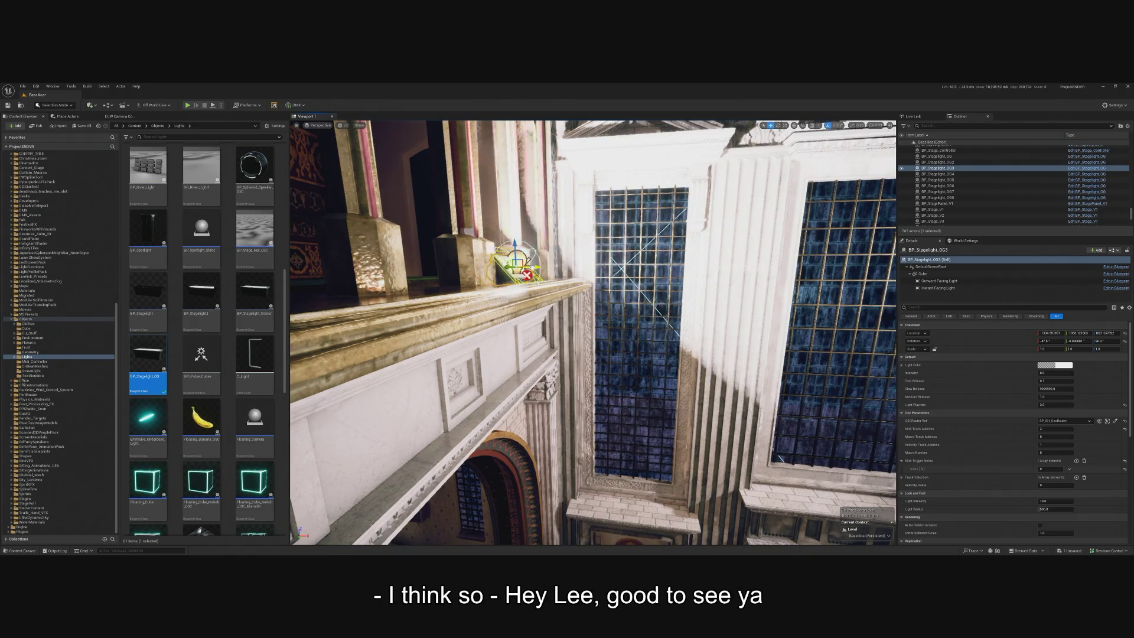
- Select the paired stage lights and those on the right and left balcony rails to inspect them
click(945, 281)
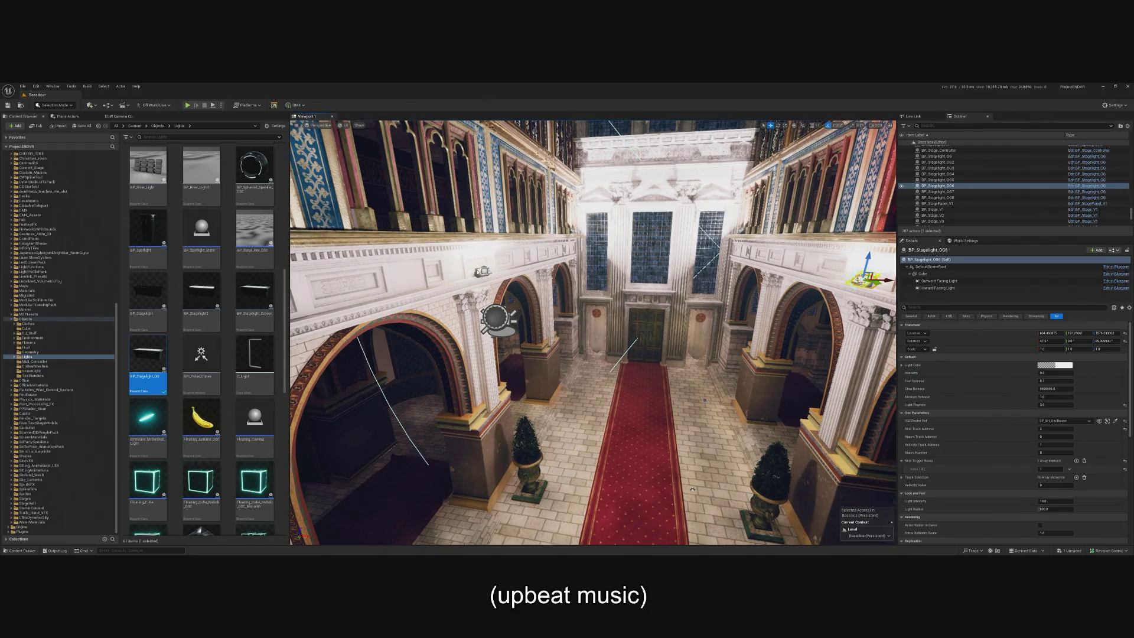
ctrl+click(483, 271)
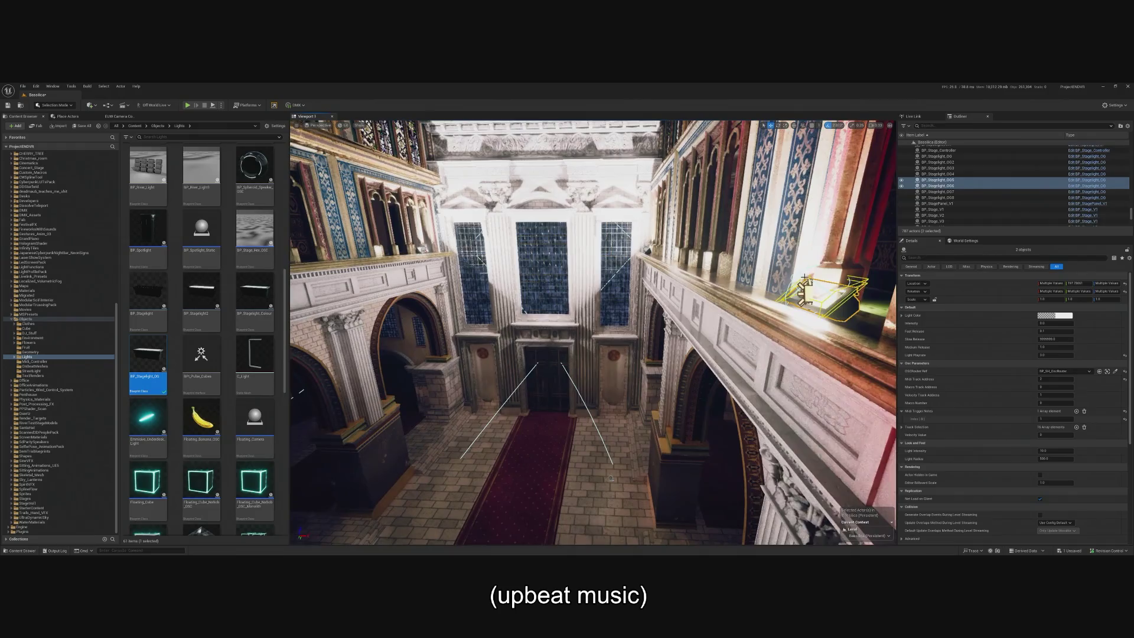
click(847, 309)
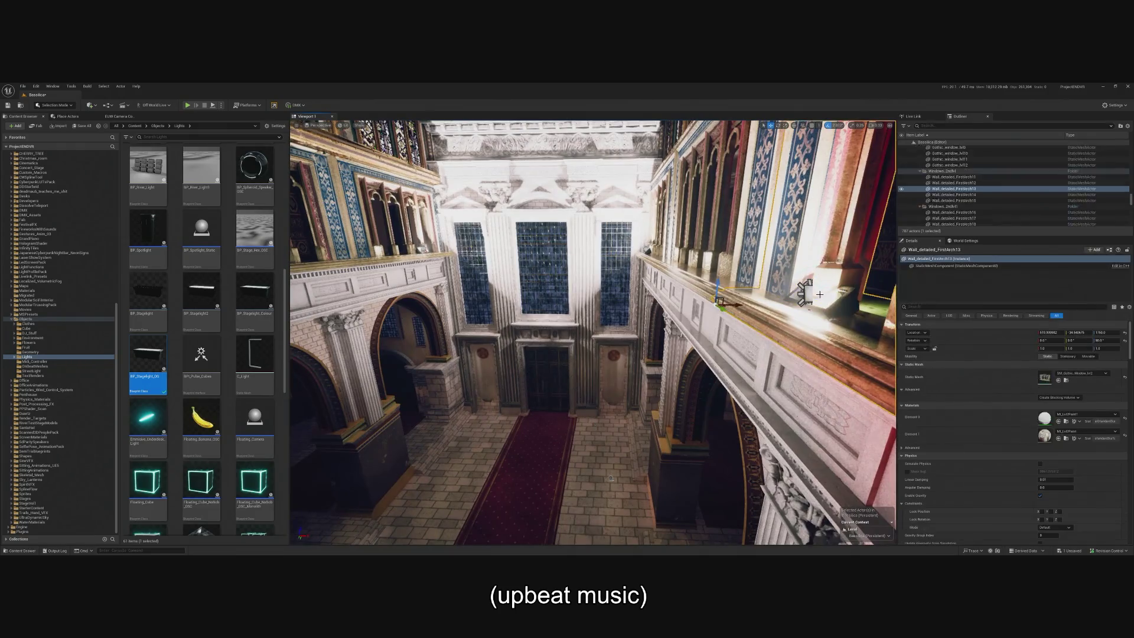
click(806, 290)
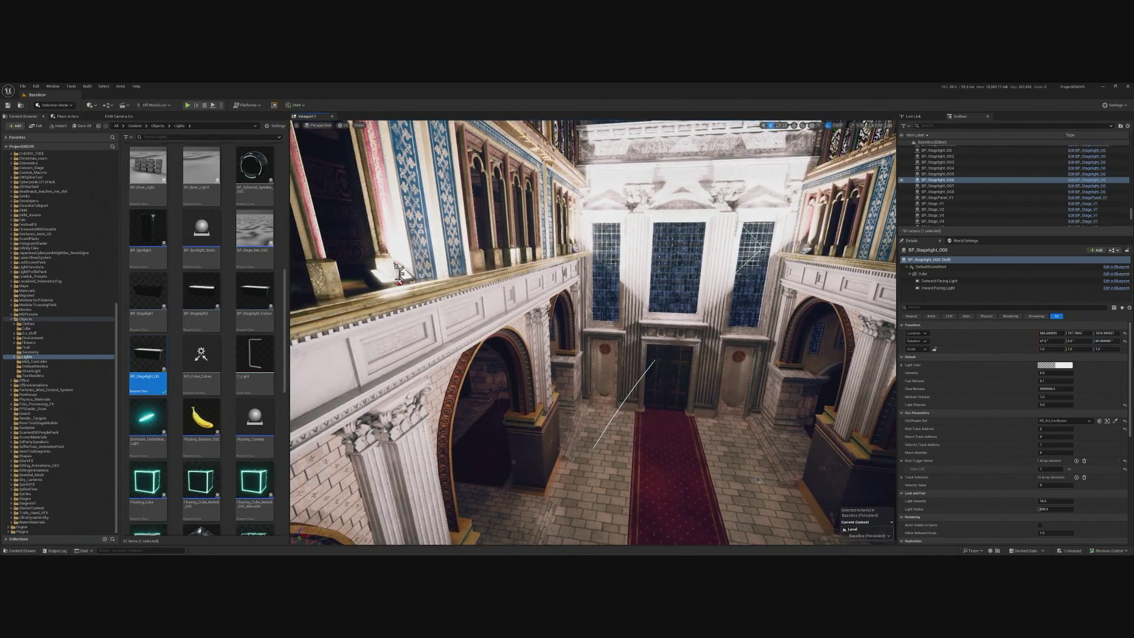
click(530, 281)
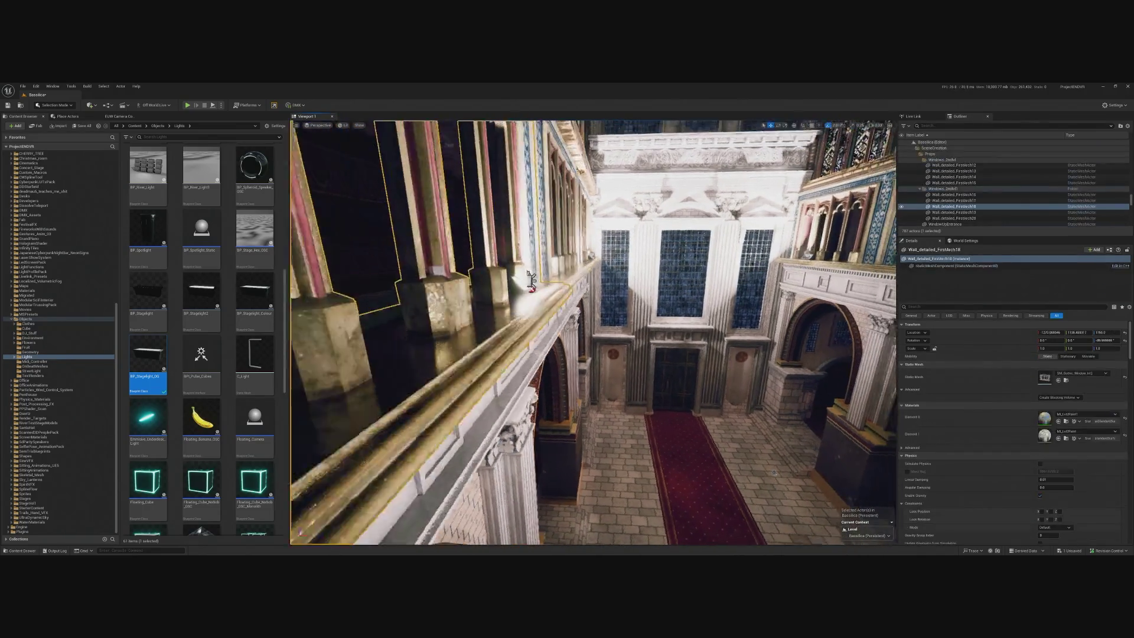
click(541, 280)
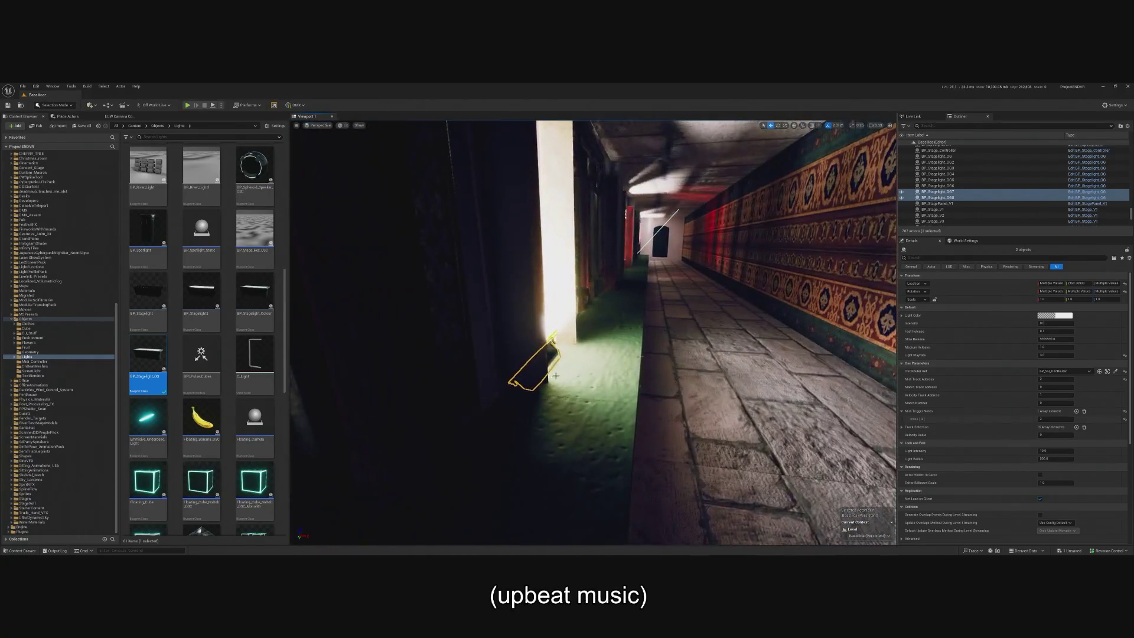
- Nudge BP_Stagelight_OG6 along the right balcony ledge to about X 569
click(591, 354)
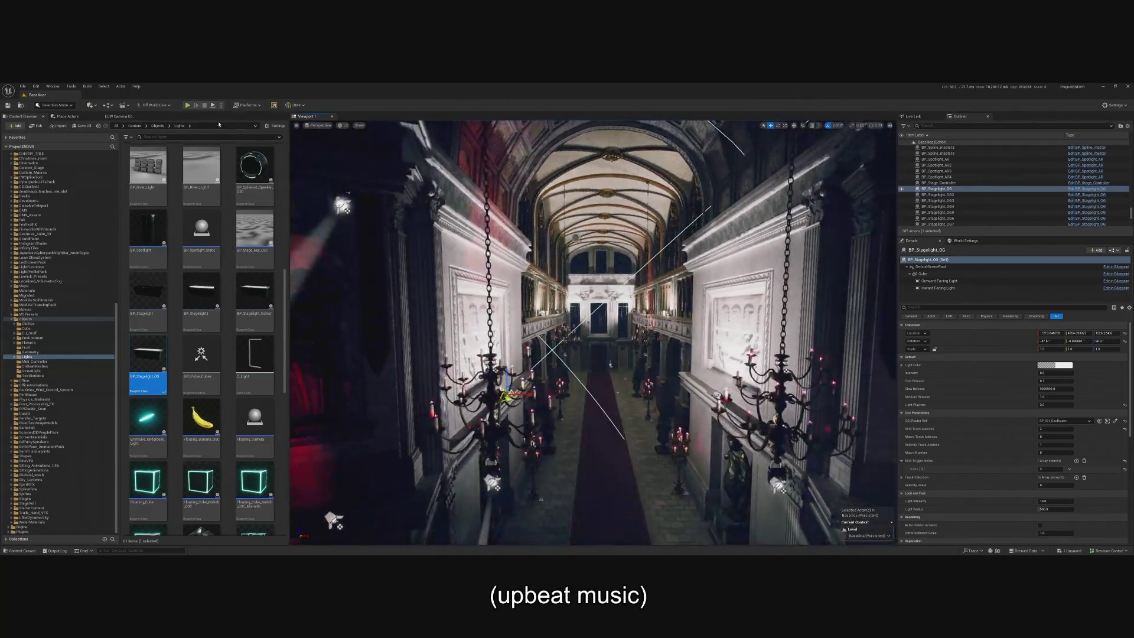
key(alt+p)
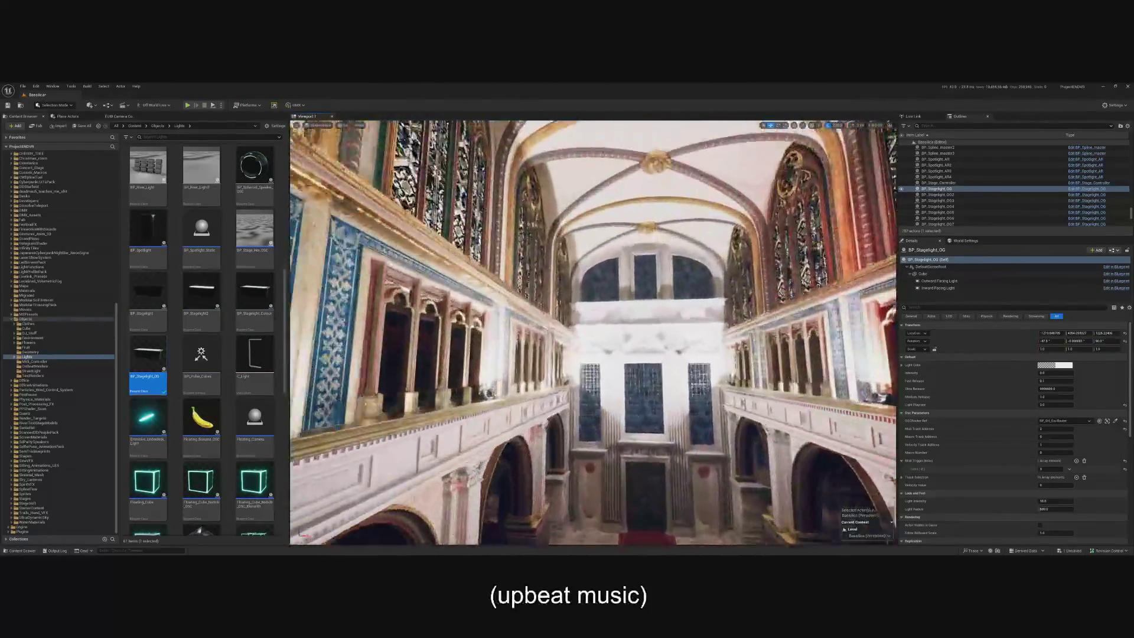
click(938, 212)
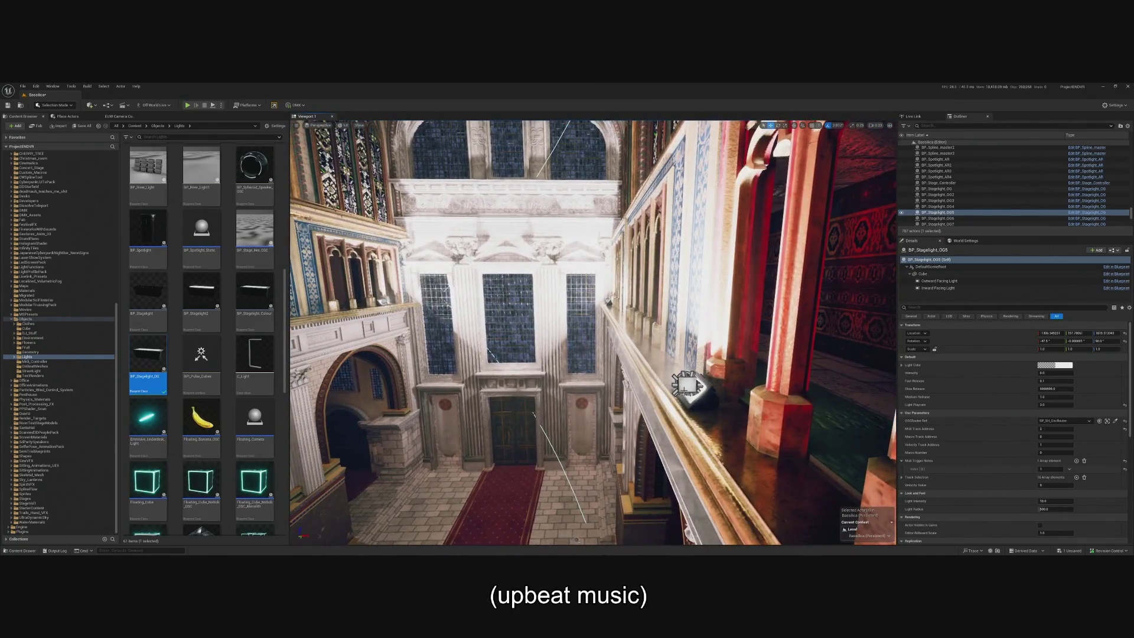
click(938, 217)
drag(709, 389, 705, 387)
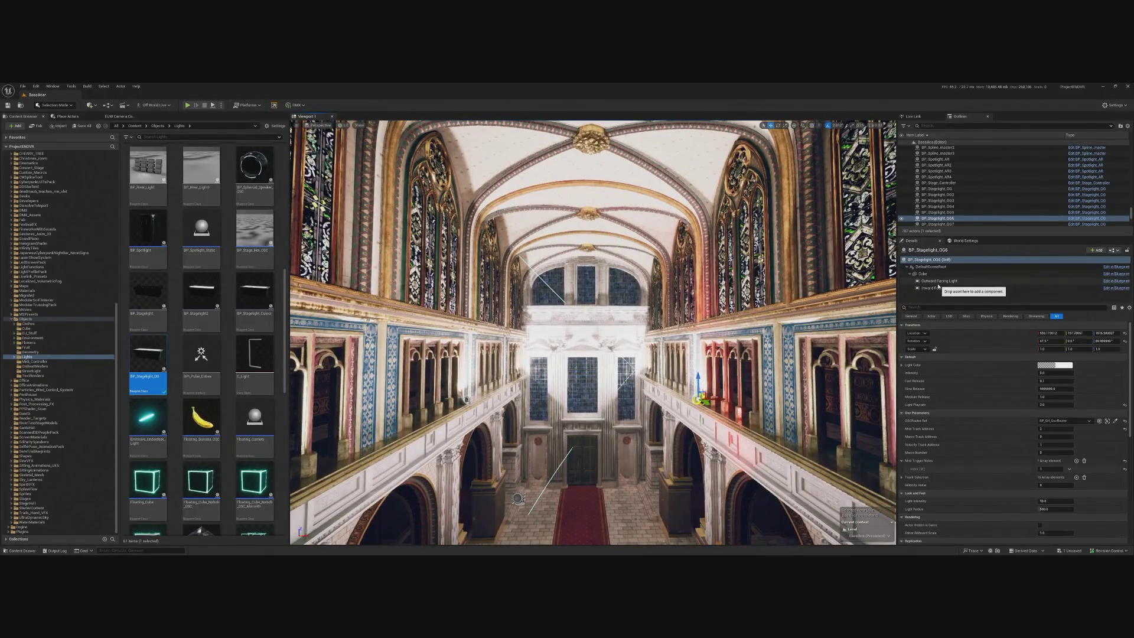
click(938, 283)
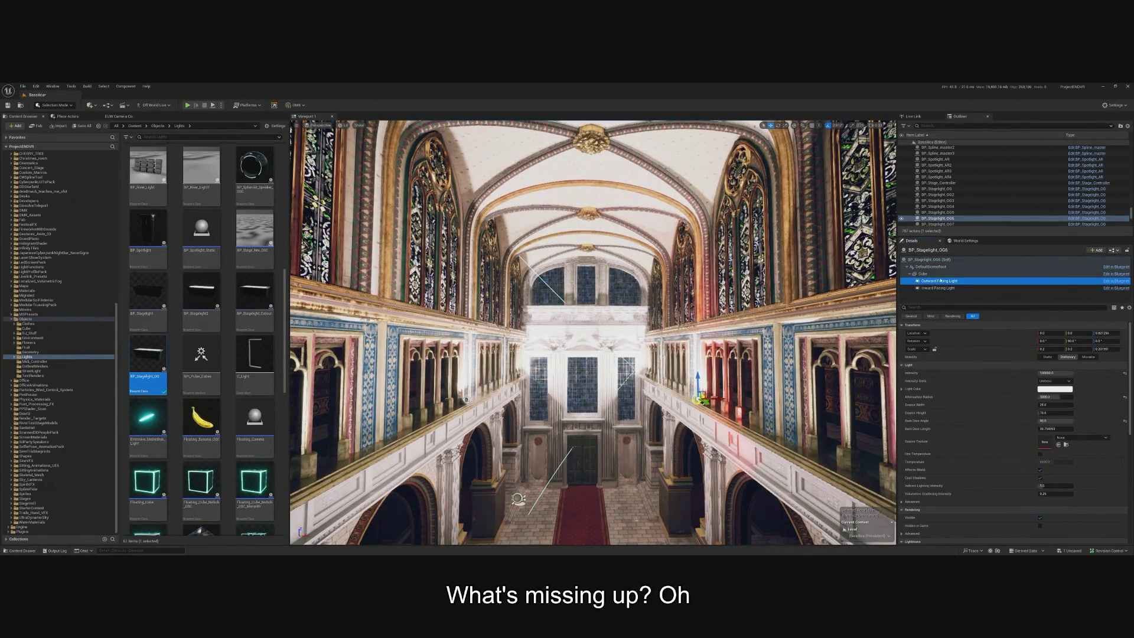
click(931, 259)
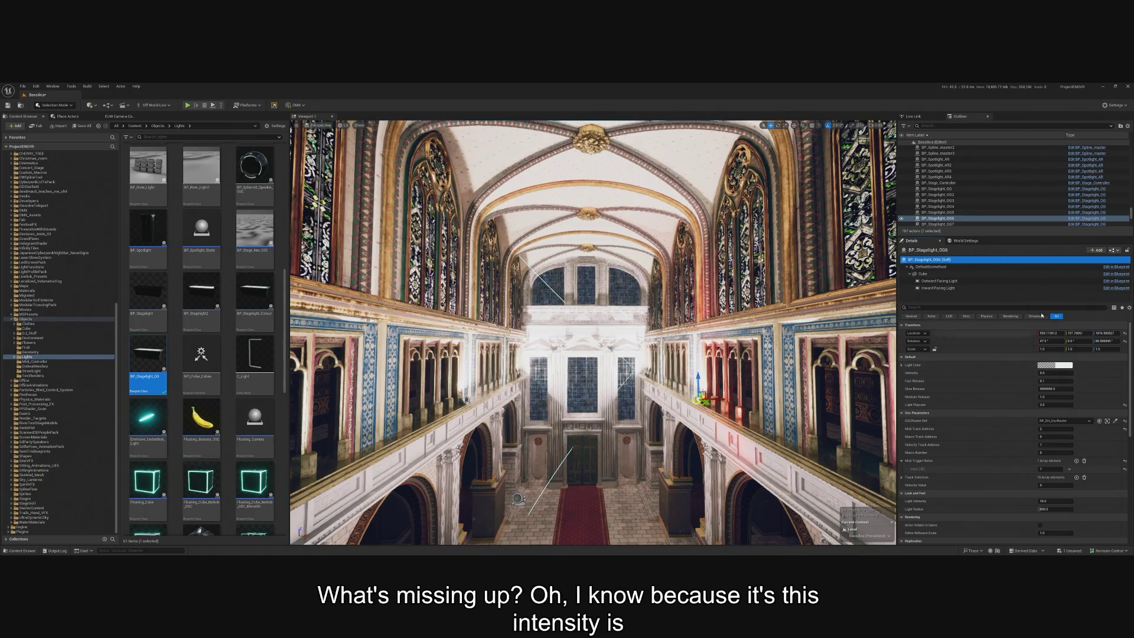
click(1112, 274)
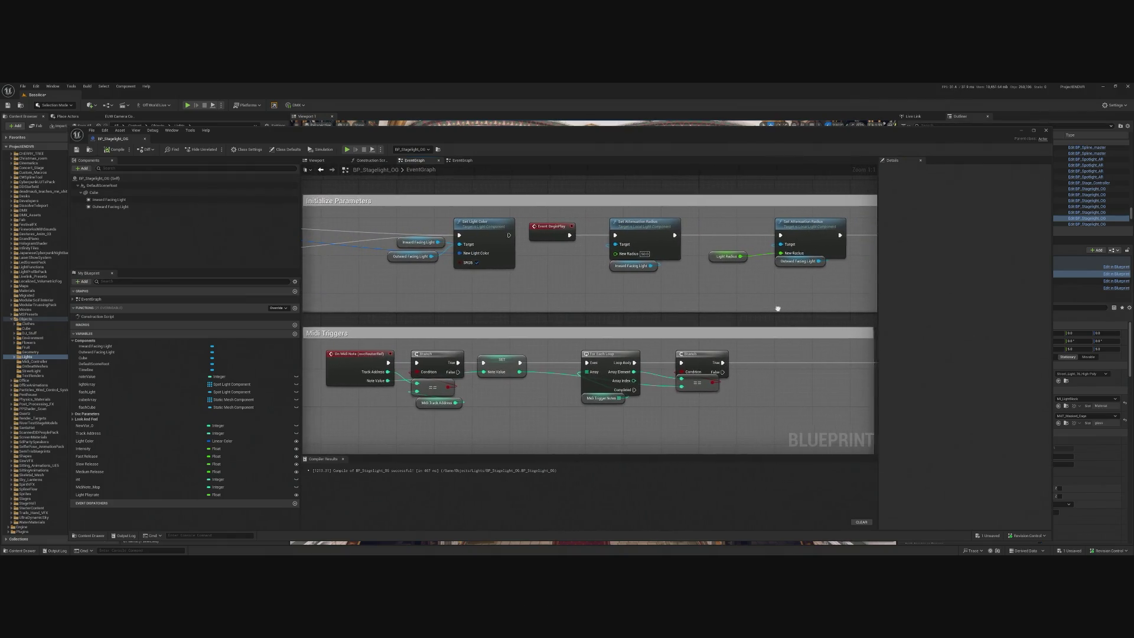
click(607, 383)
click(1019, 131)
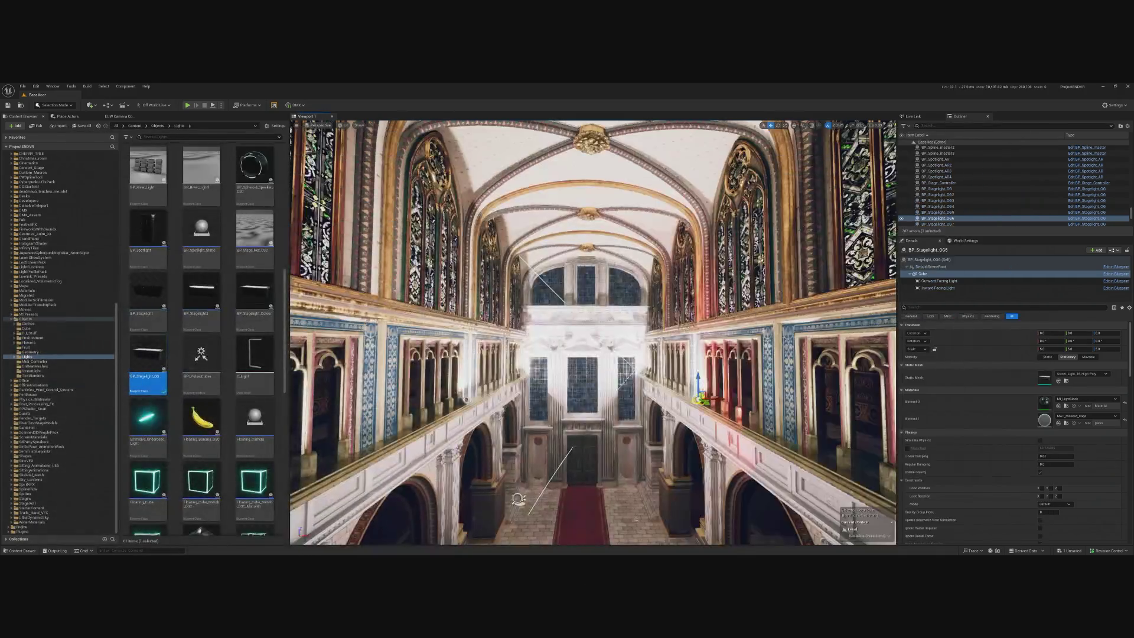
scroll(953, 226, down, 2)
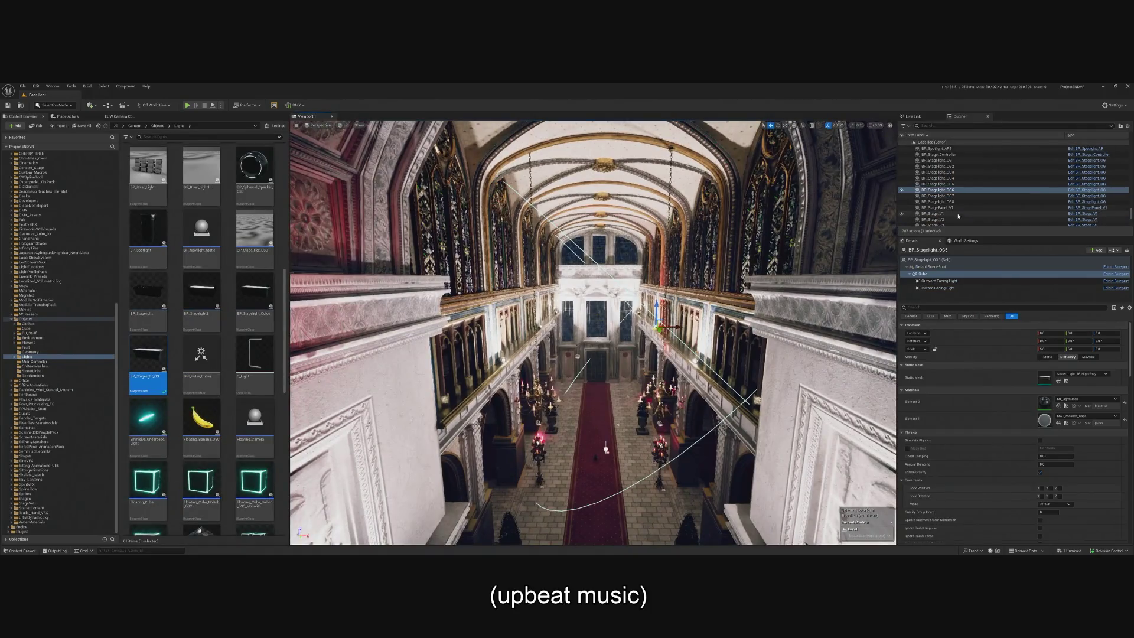
- Give BP_Stagelight_OG through OG8 a shared Light Intensity and preview it in play mode
click(963, 201)
scroll(967, 207, up, 2)
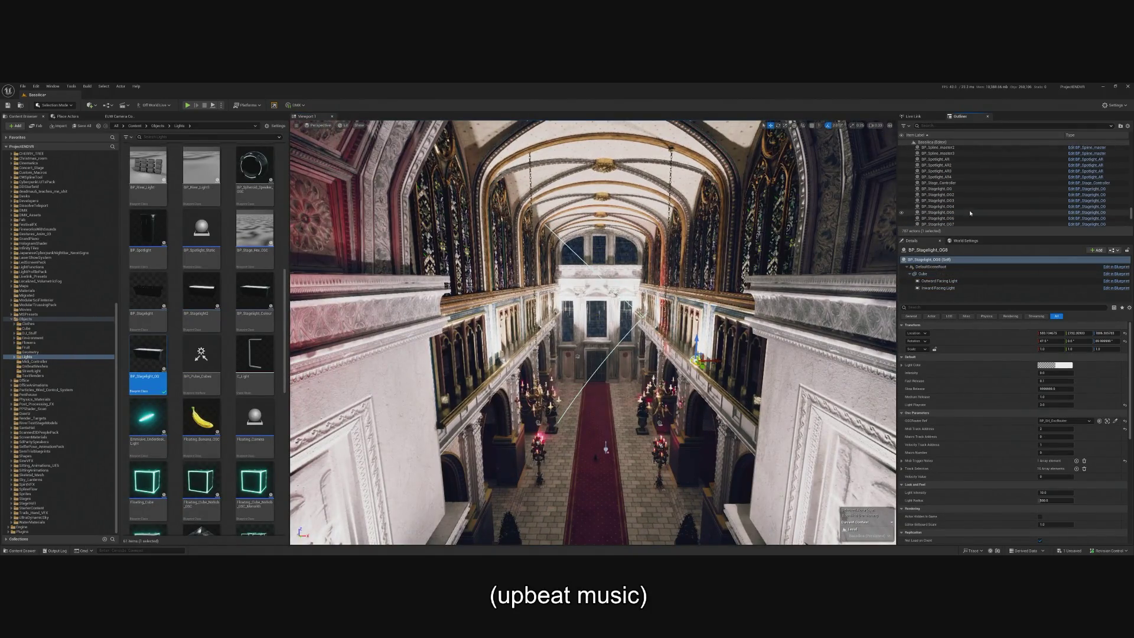
shift+click(951, 189)
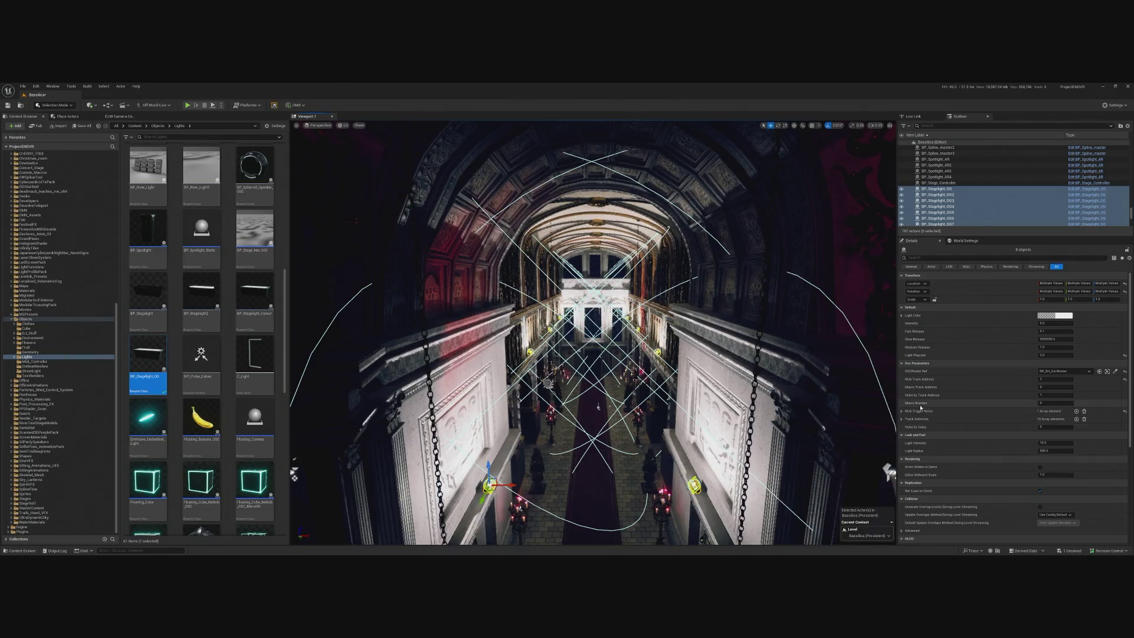
key(Return)
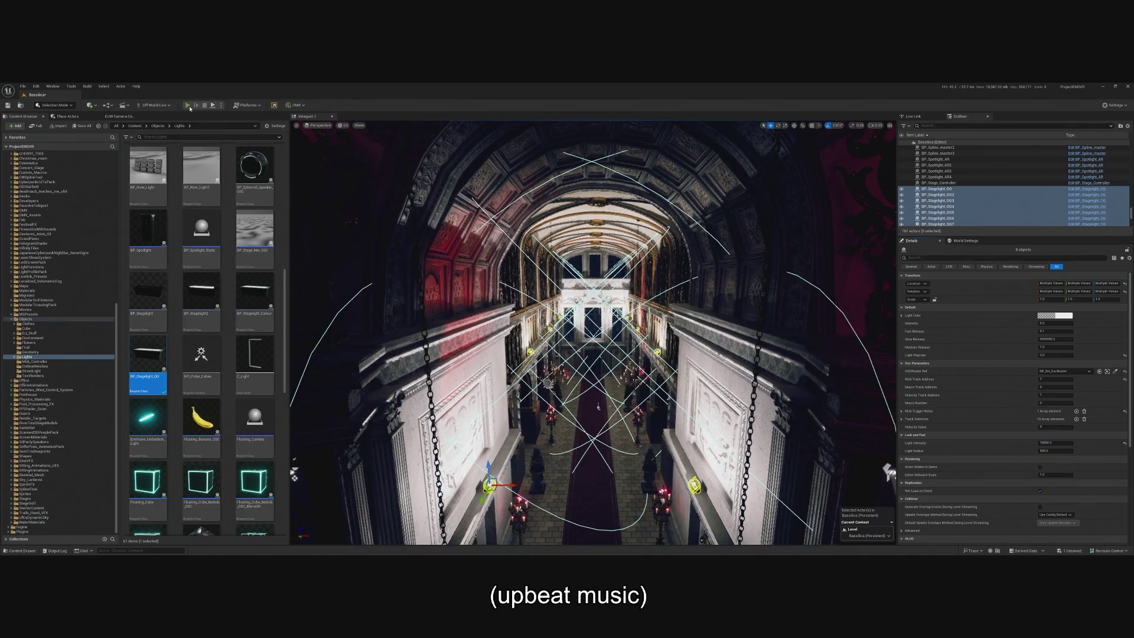
click(187, 105)
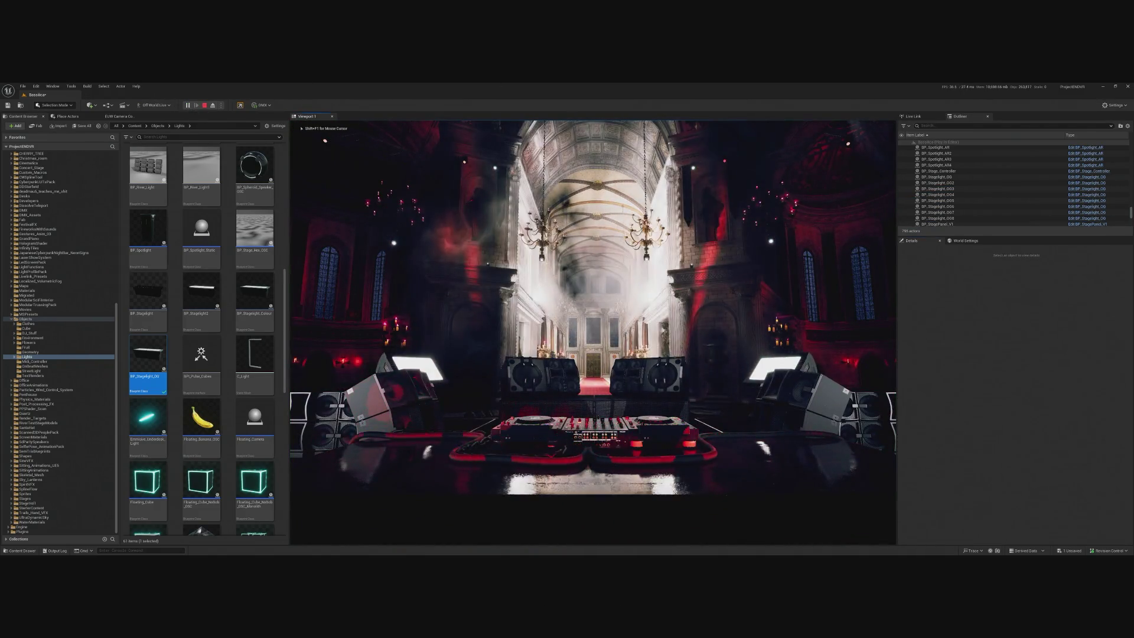
key(Escape)
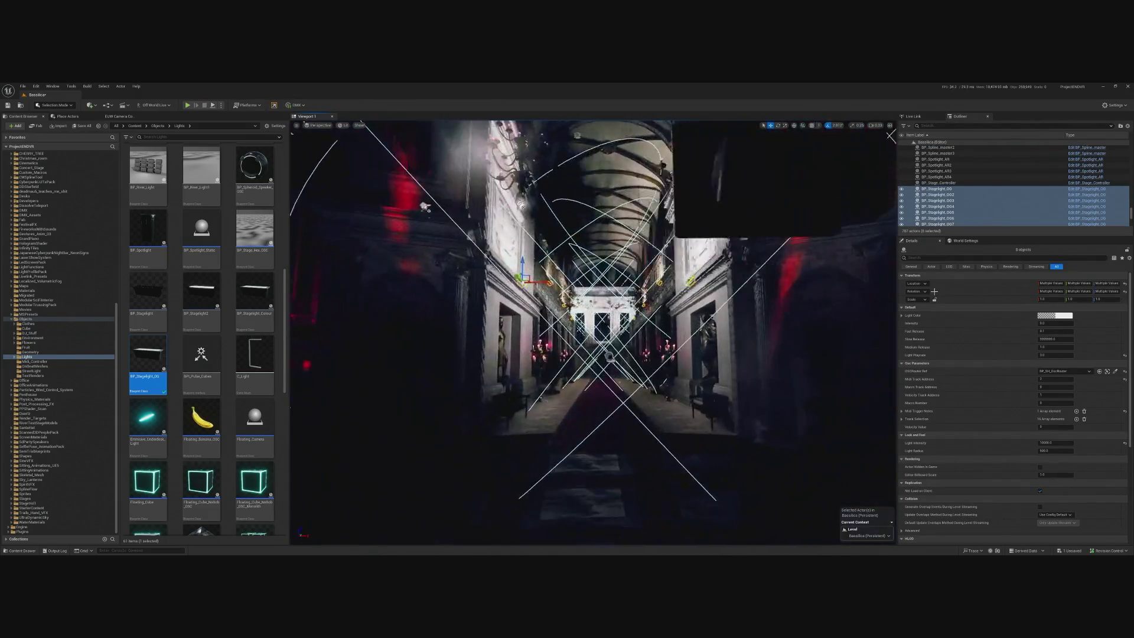
click(1047, 443)
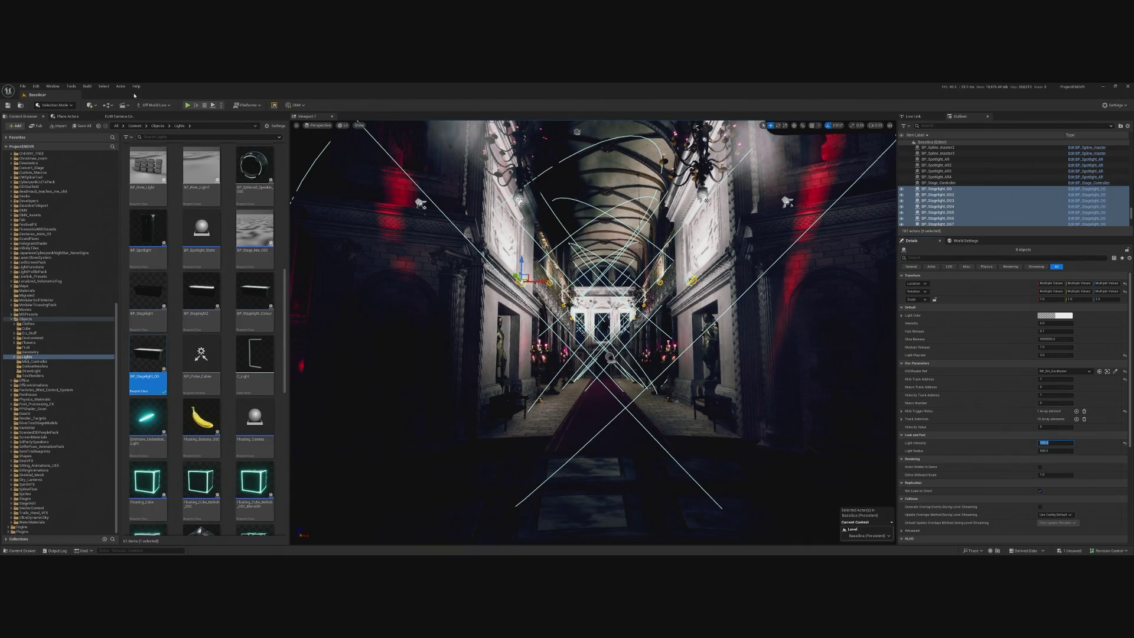
key(alt+p)
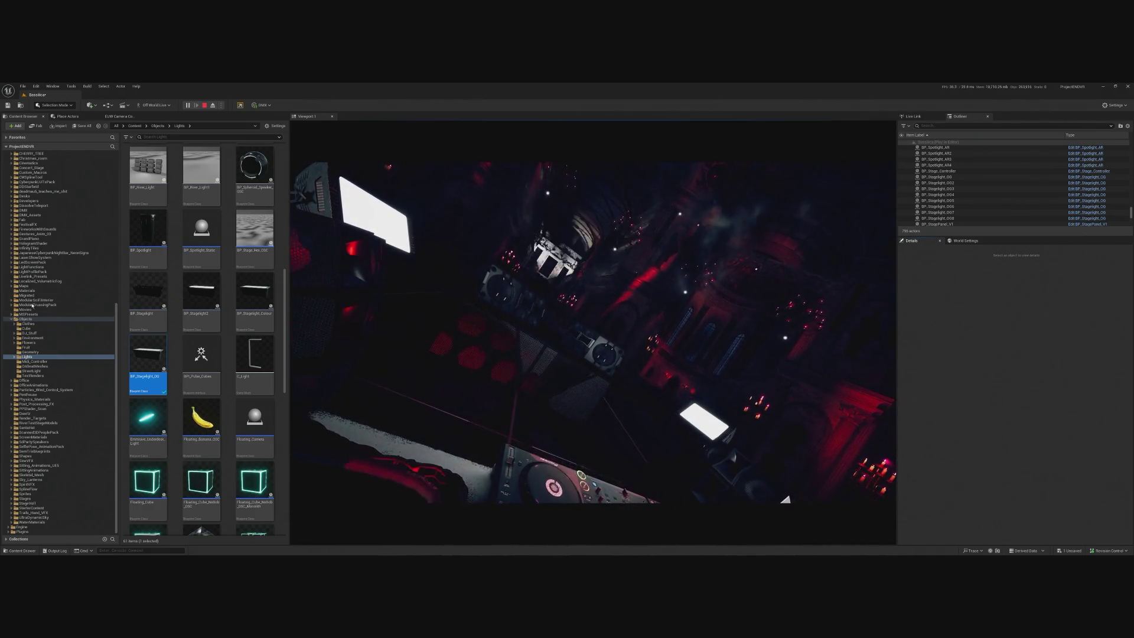
- Let the running preview take mouse control, then release it with Shift+F1 to watch the light show
click(591, 331)
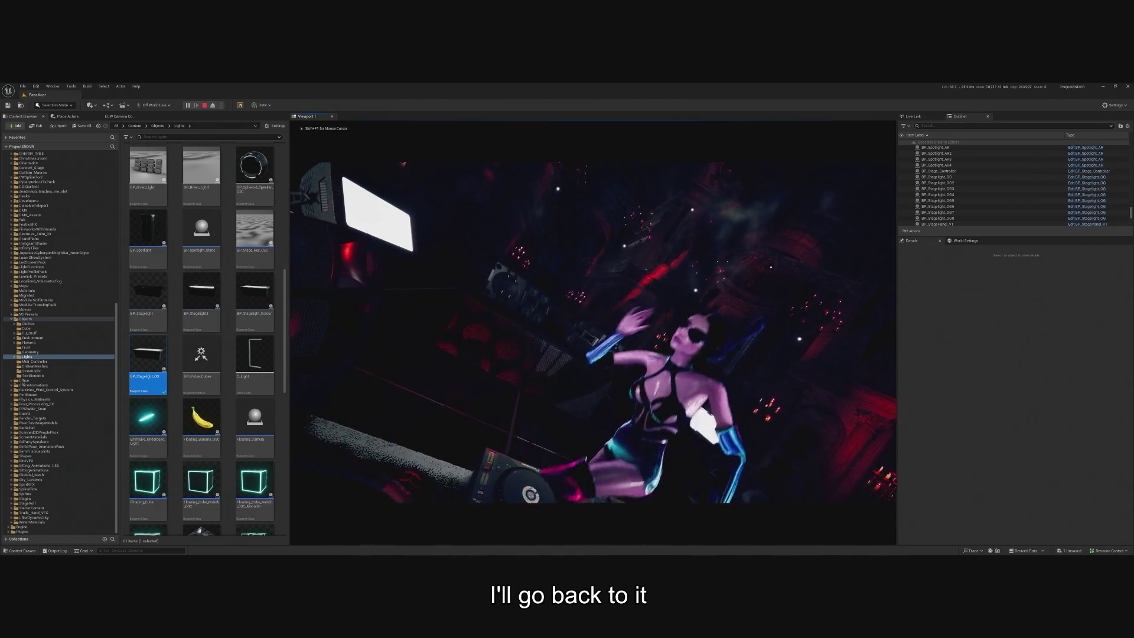
key(shift+F1)
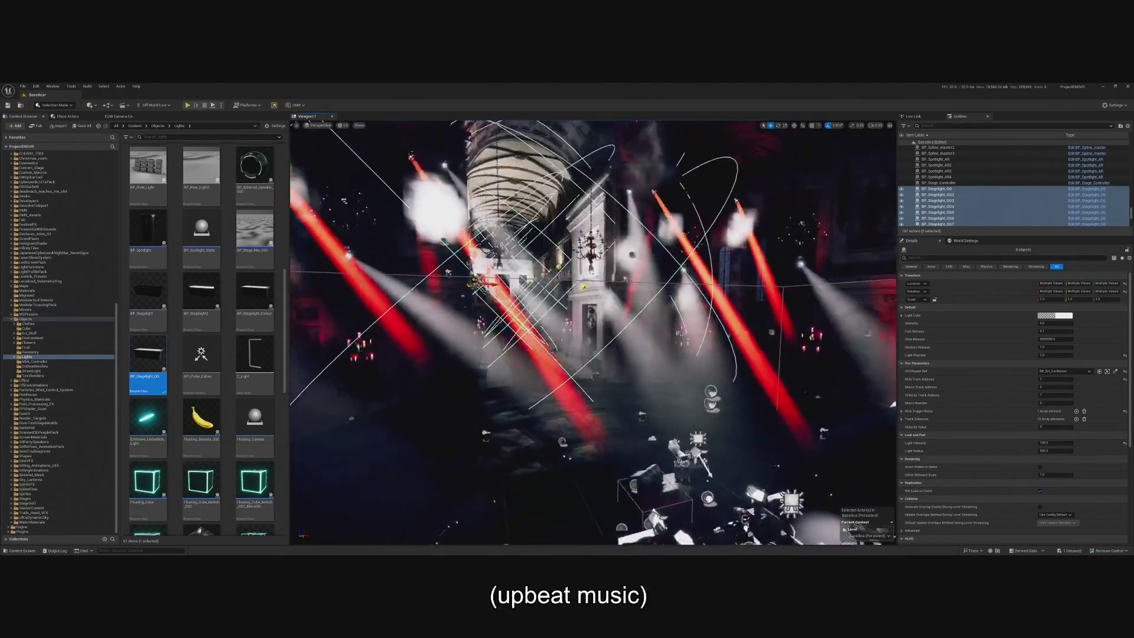
- Select SpotLight11 above the stage, review its Details, and run the level with Alt+P
click(664, 385)
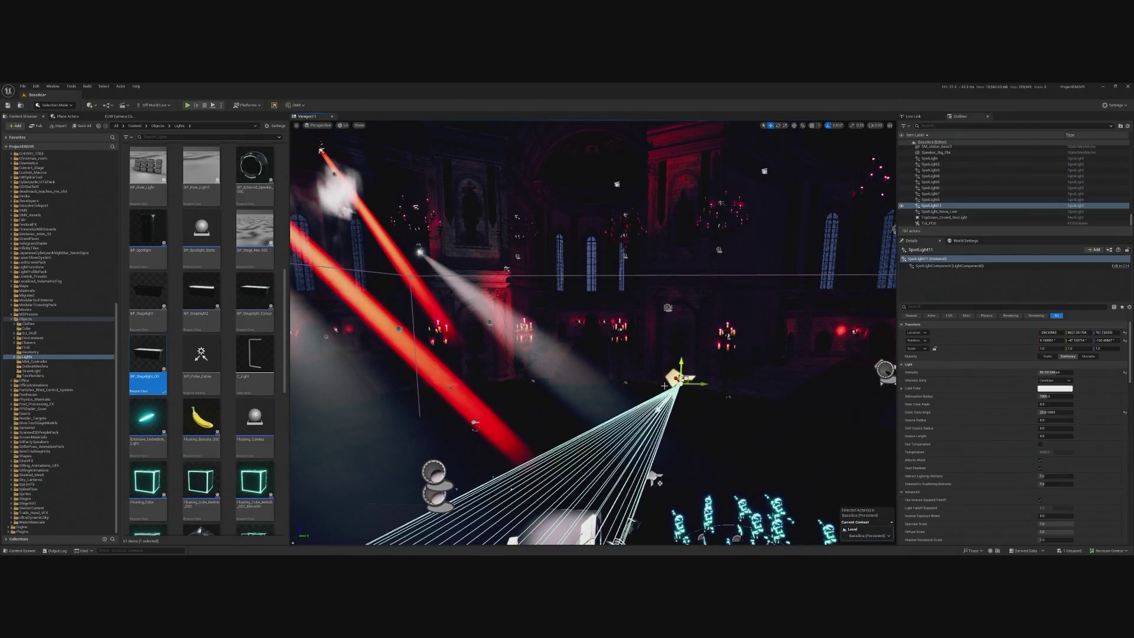
scroll(960, 359, down, 2)
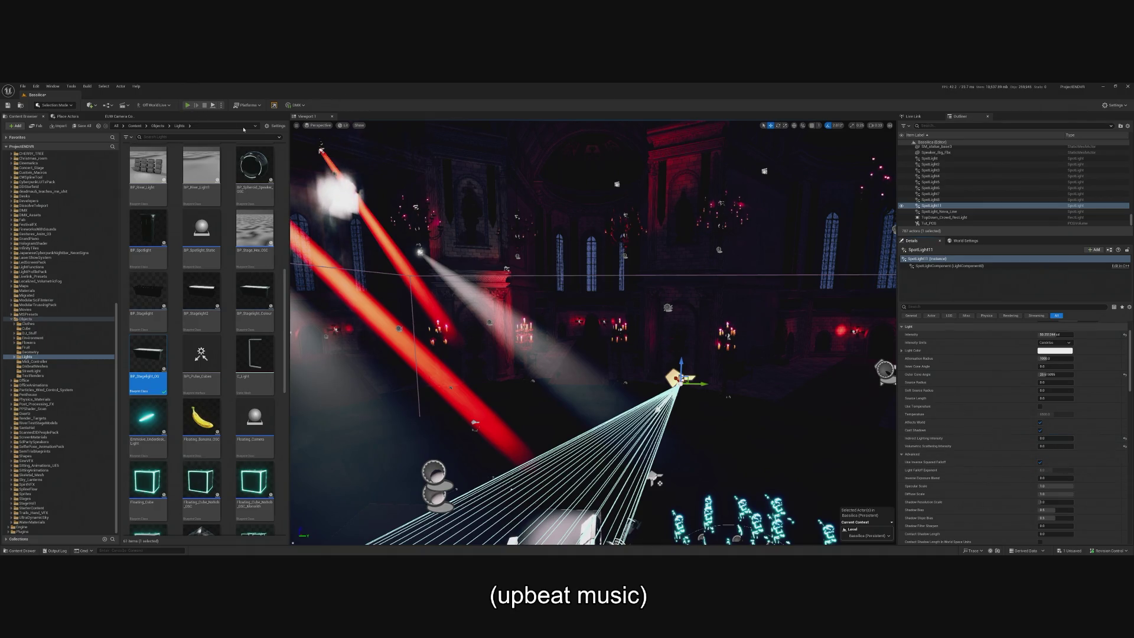
key(alt+p)
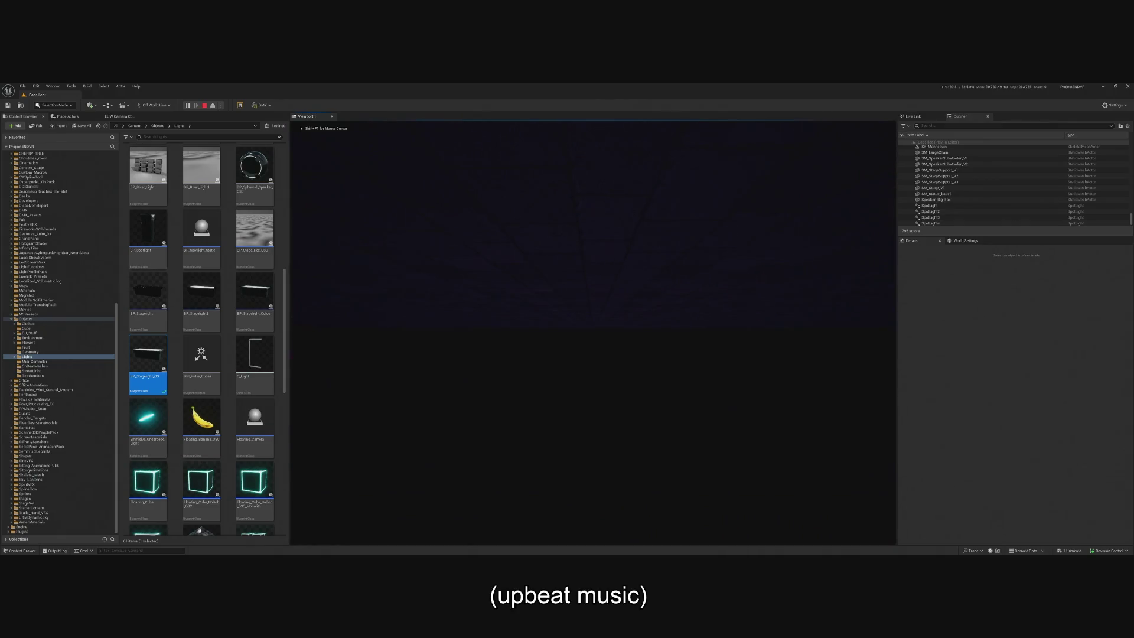
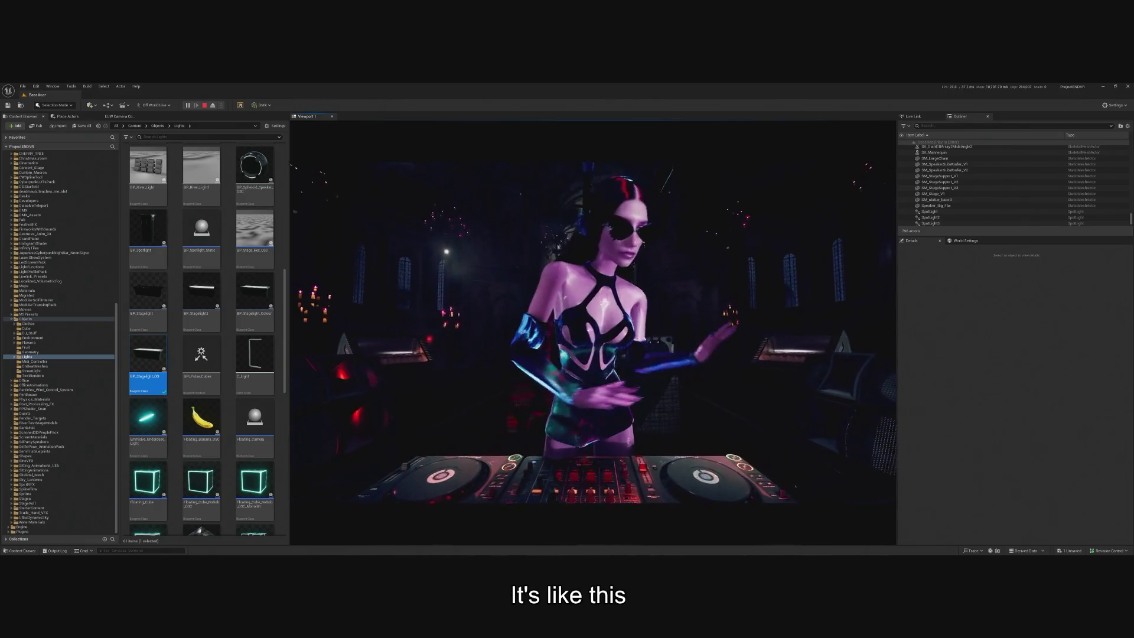
- Bring the Ableton Live window up over Unreal's Outliner and Details panels
key(alt+Tab)
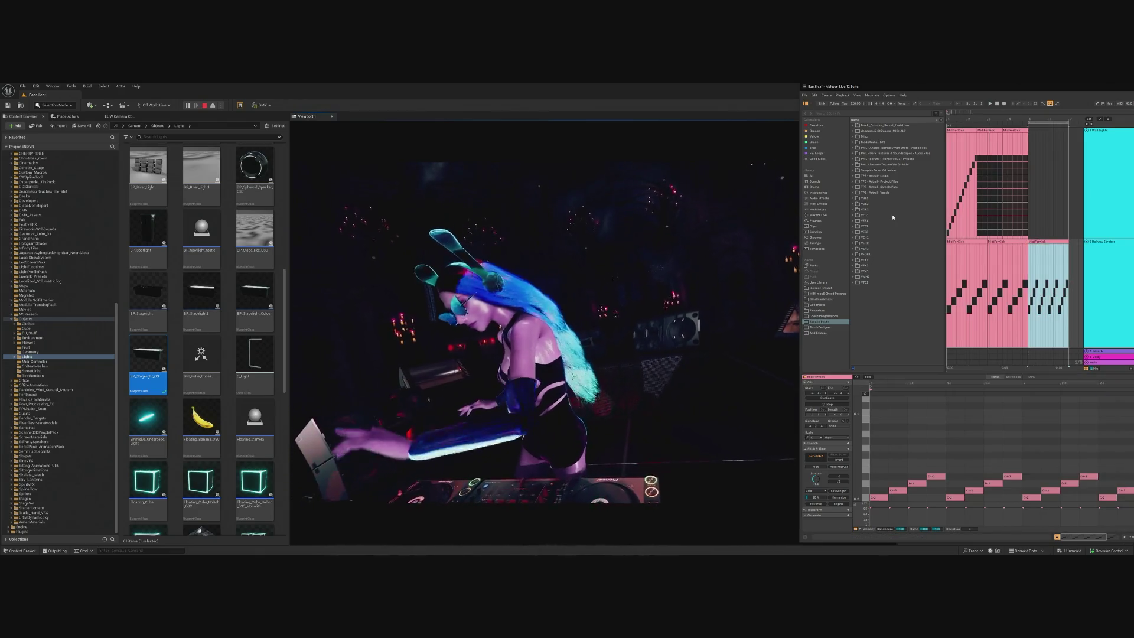
- Start the song looping over both MidiForKick clips and select the second clip
key(space)
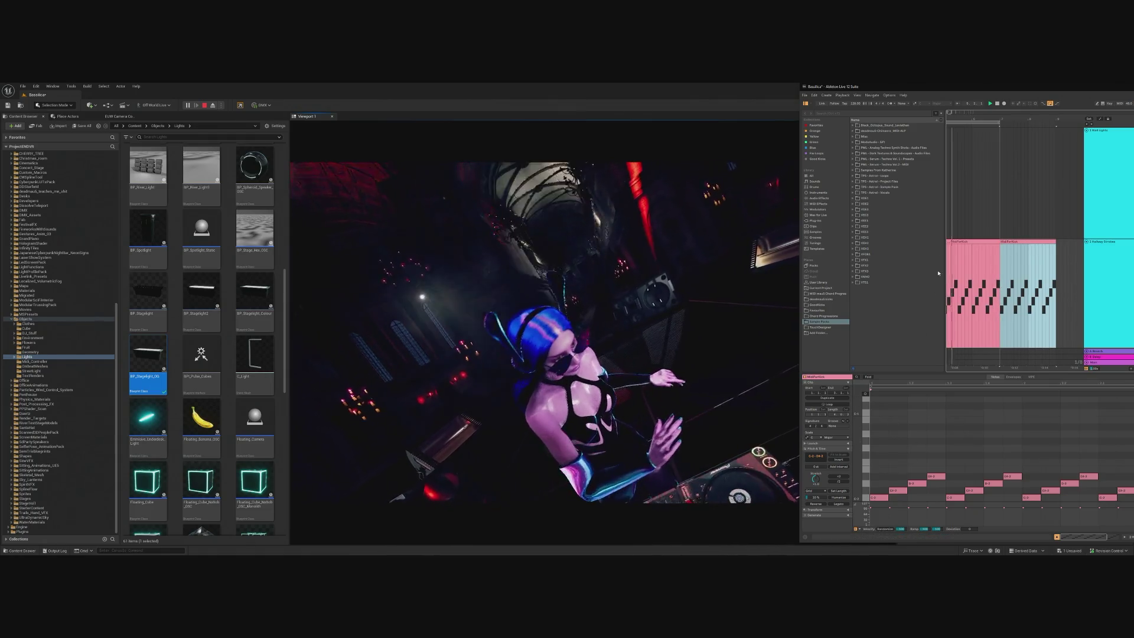
drag(1004, 124, 1055, 123)
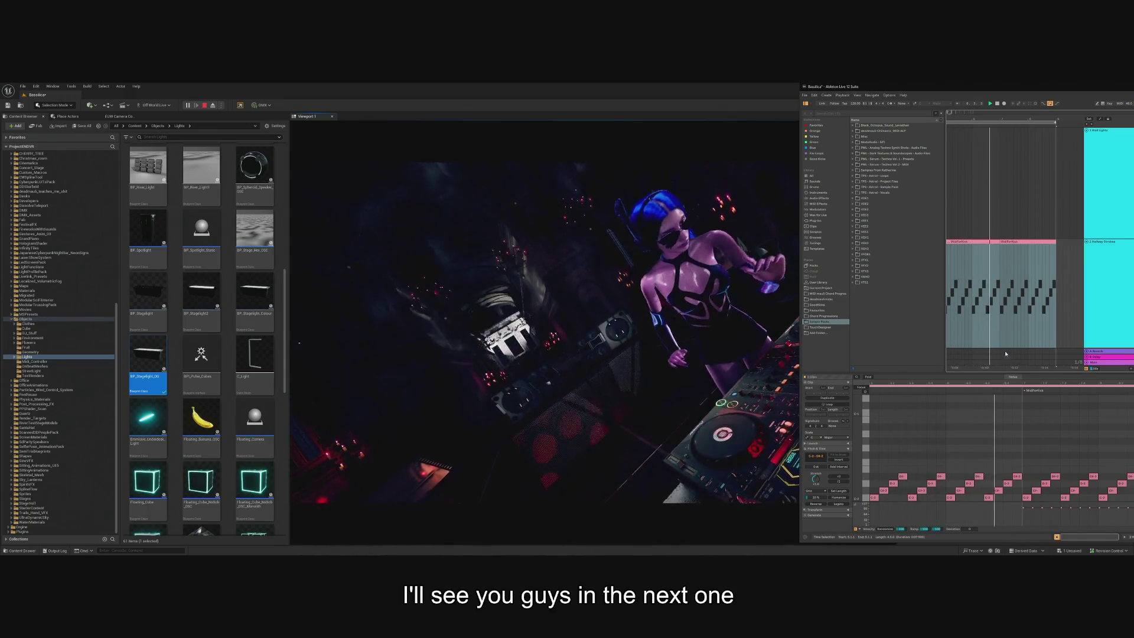
click(1034, 255)
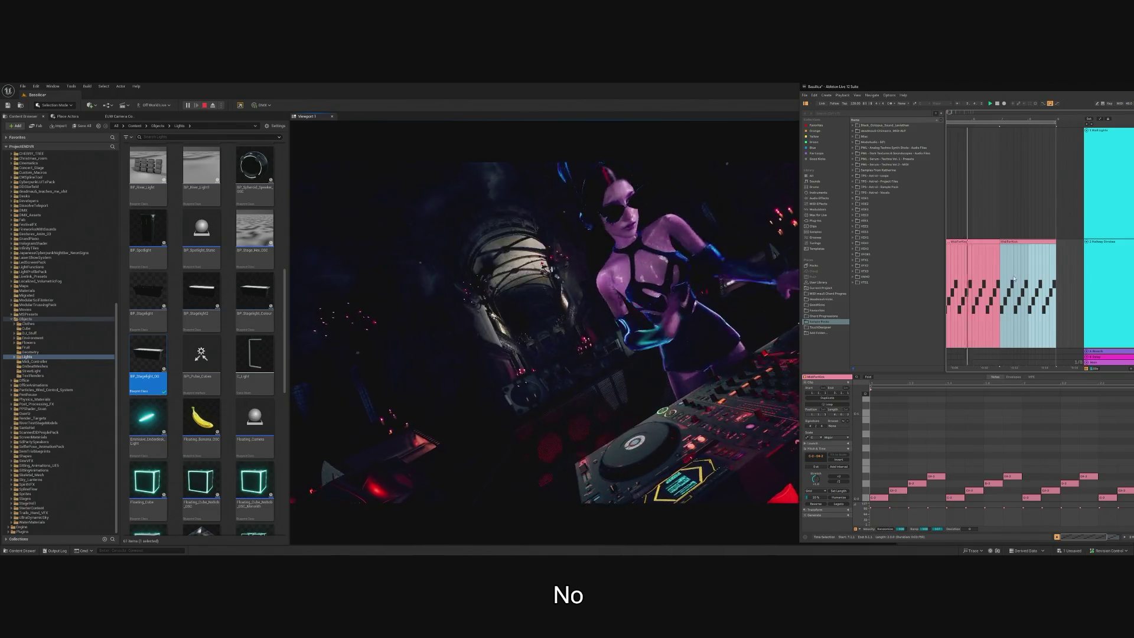
- Set the piano-roll grid to 1/16 and delete all notes in the second MidiForKick clip
click(886, 443)
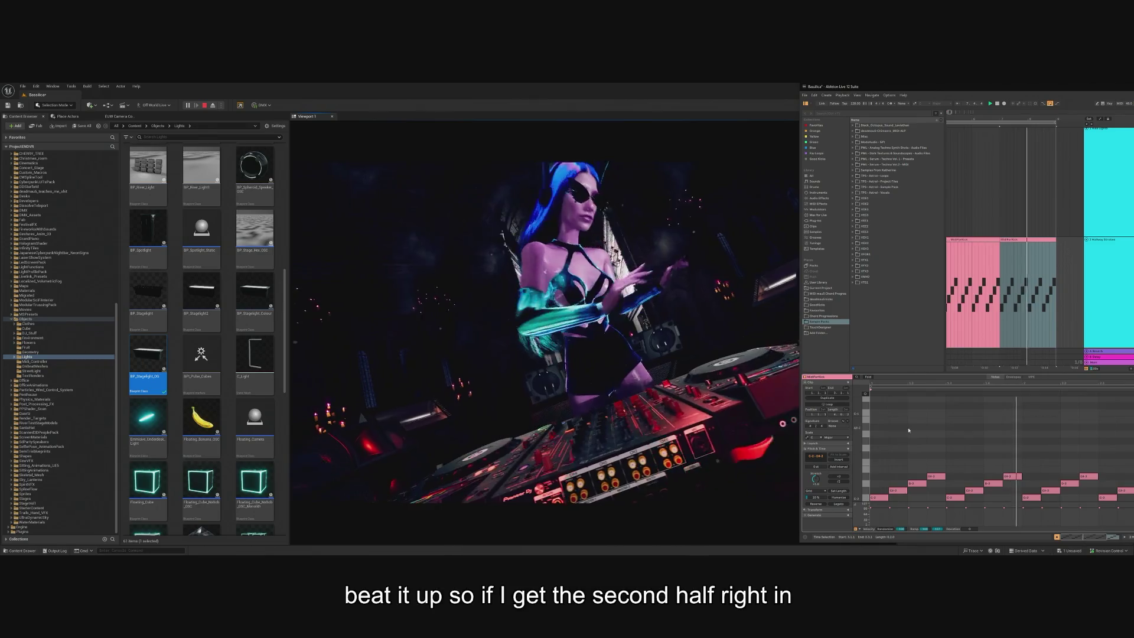
right_click(910, 426)
click(962, 404)
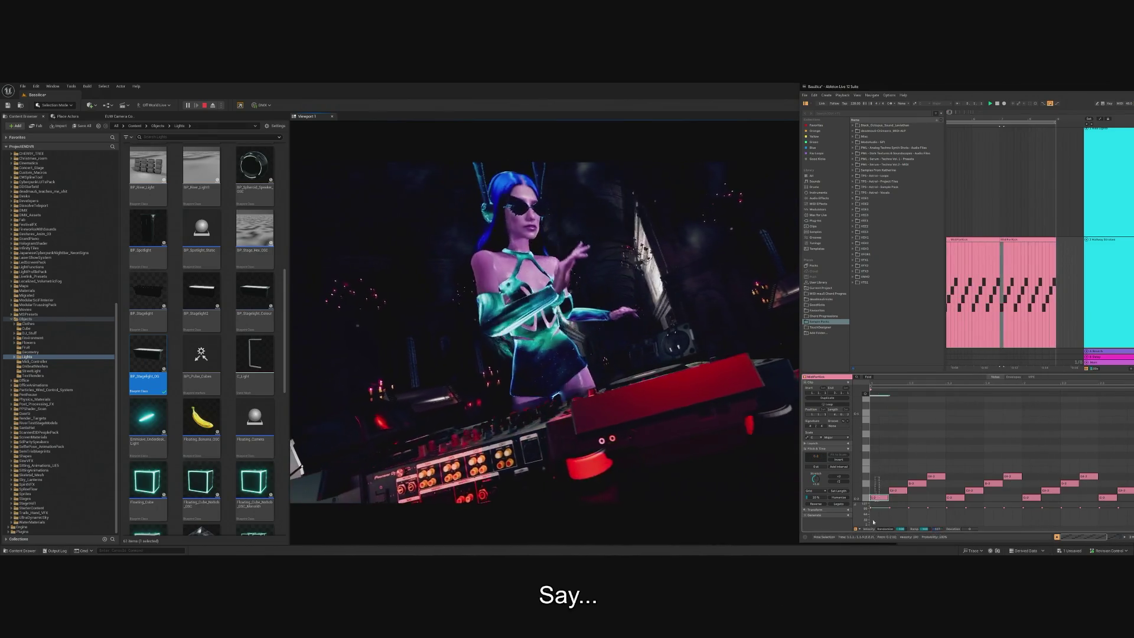
key(ctrl+a)
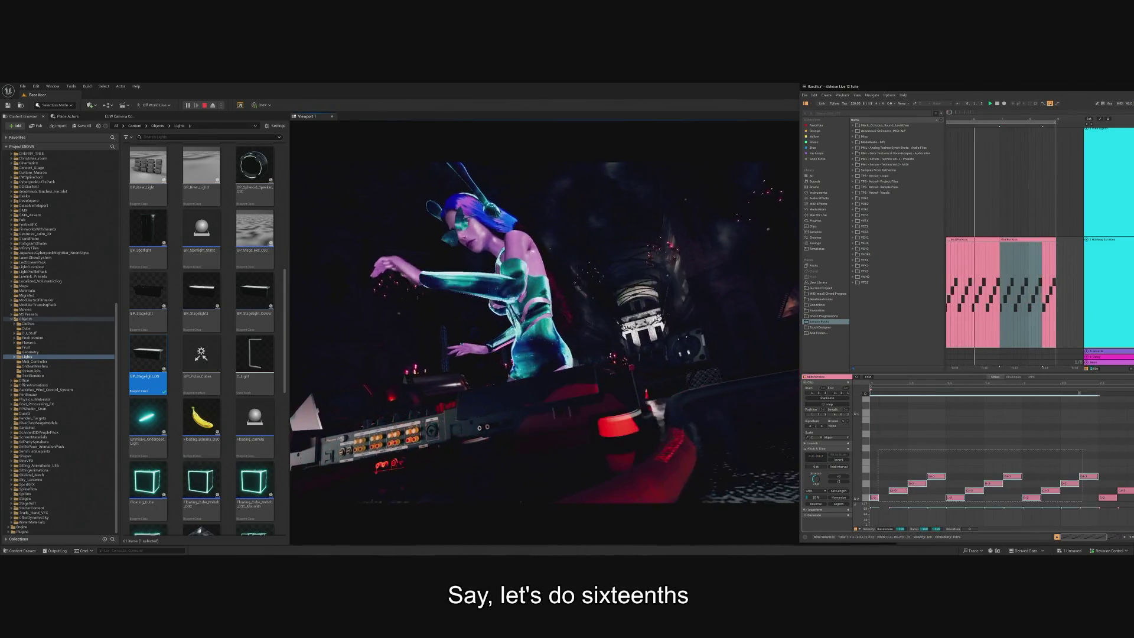
key(Delete)
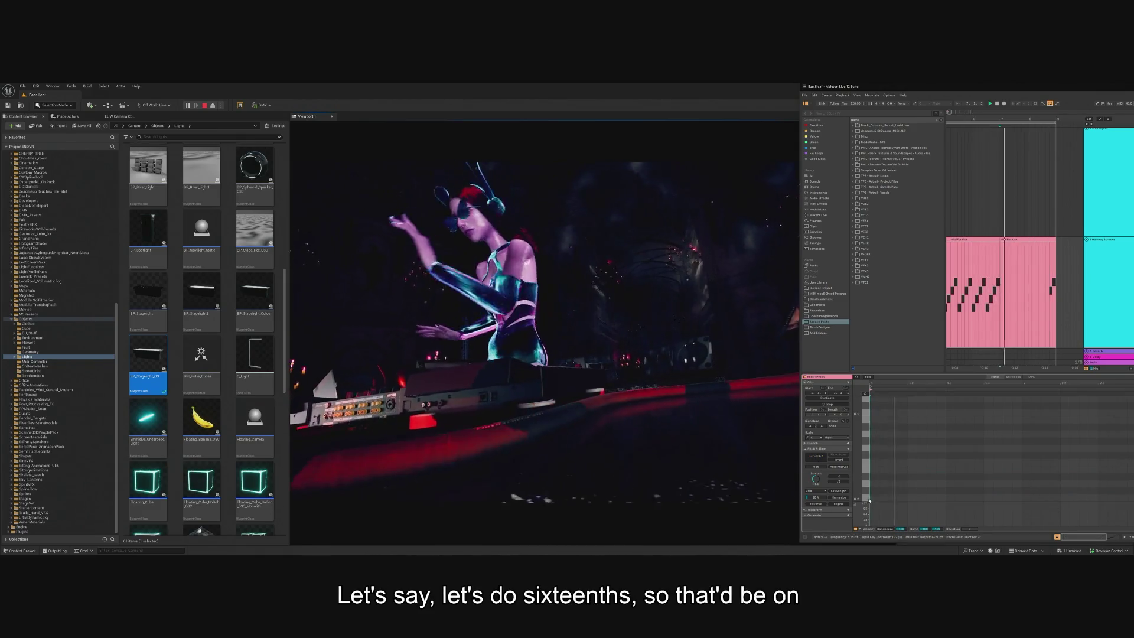
- Draw a four-note ascending run from C-2 to D#-2, undoing its duplication across the clip
drag(874, 497, 893, 483)
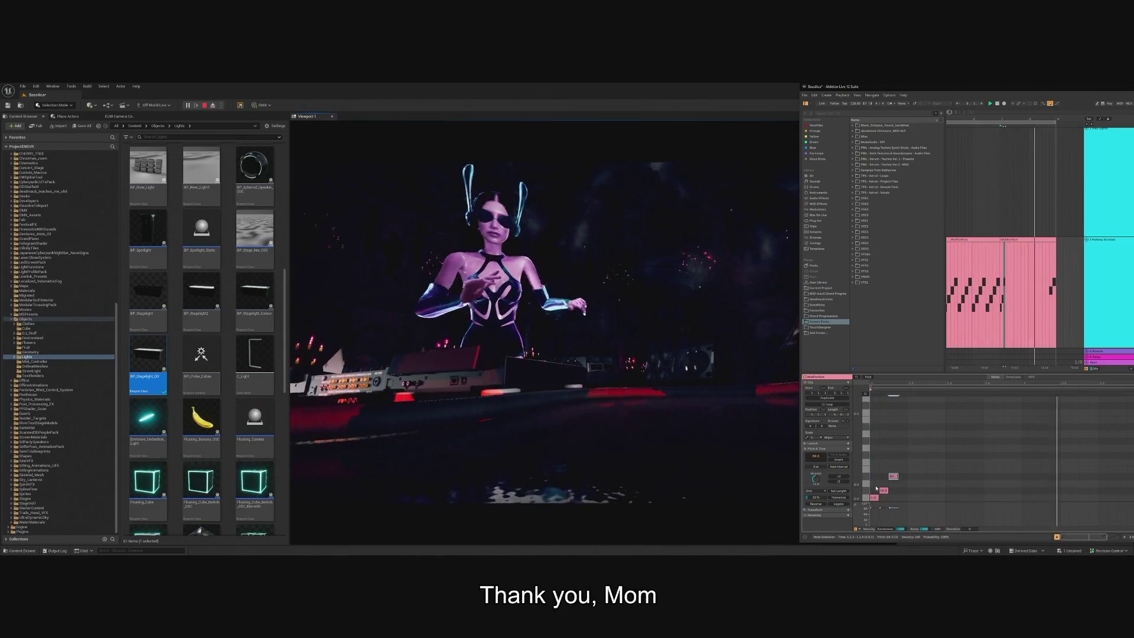
click(902, 476)
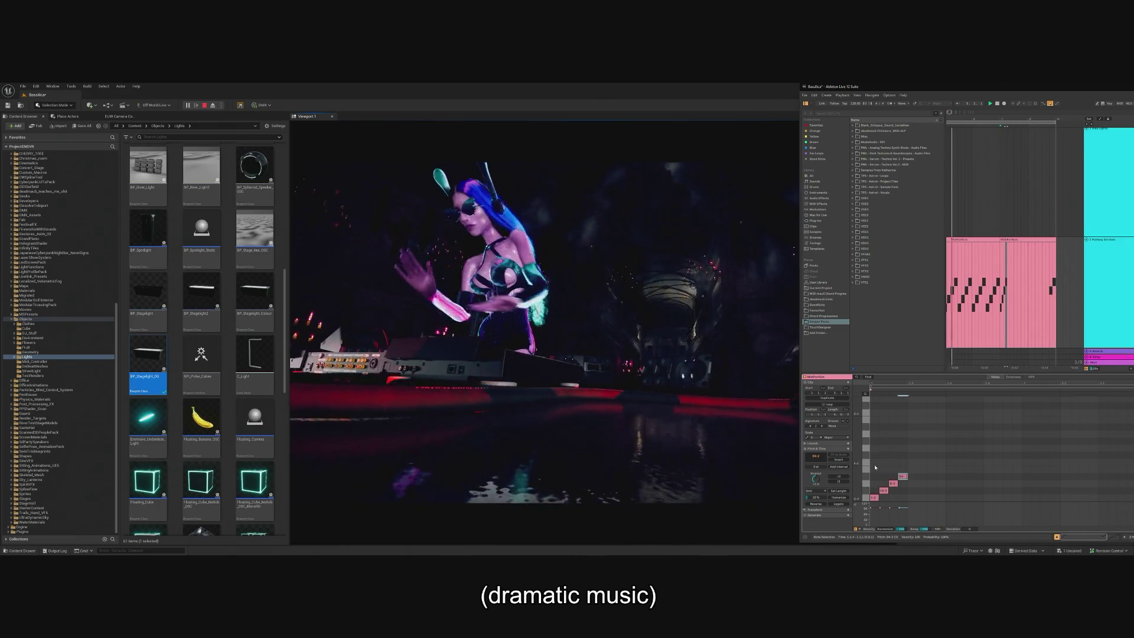
key(ctrl+d)
key(ctrl+d)
key(ctrl+d)
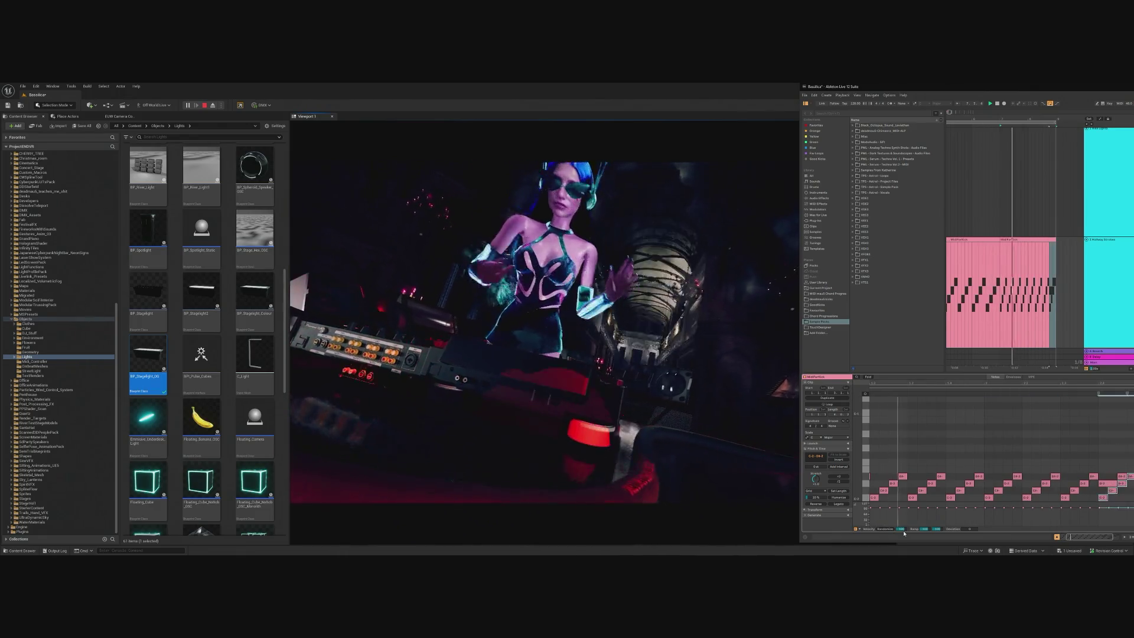
key(ctrl+z)
key(ctrl+z)
key(ctrl+z)
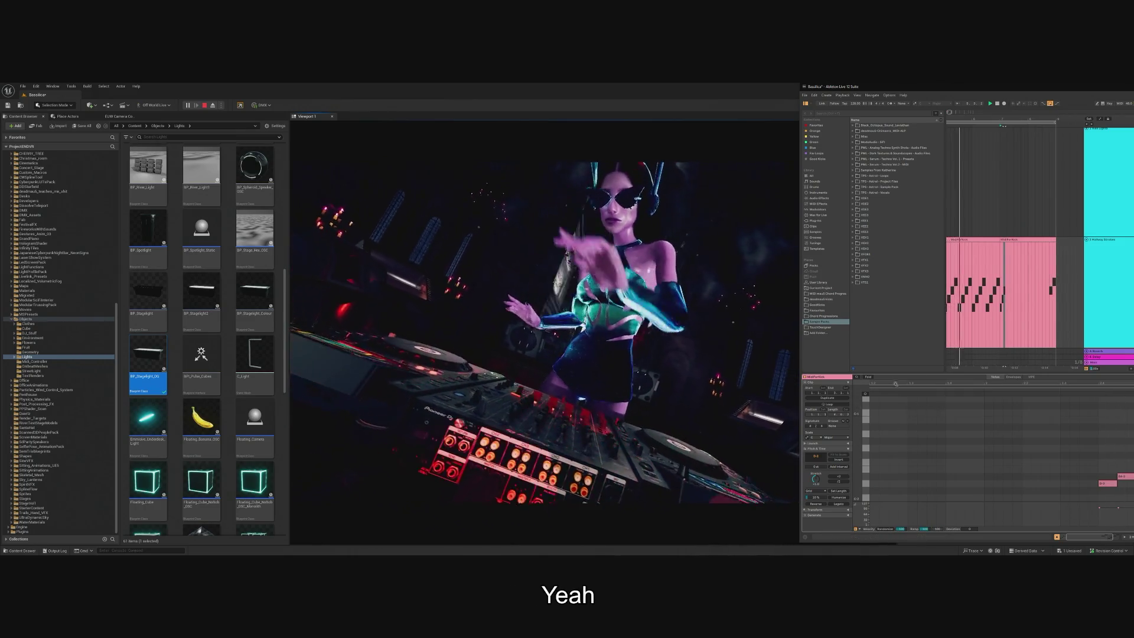
- Mark and clear a time range on the MidiForKick clip, then deselect its notes
click(1013, 241)
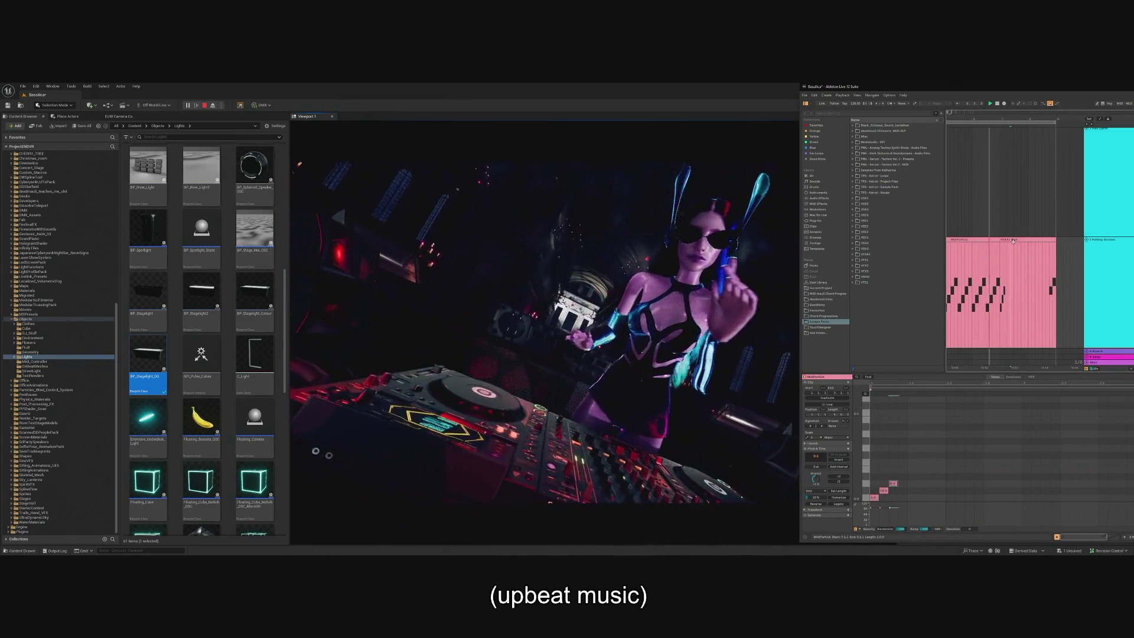
click(1017, 241)
click(1045, 267)
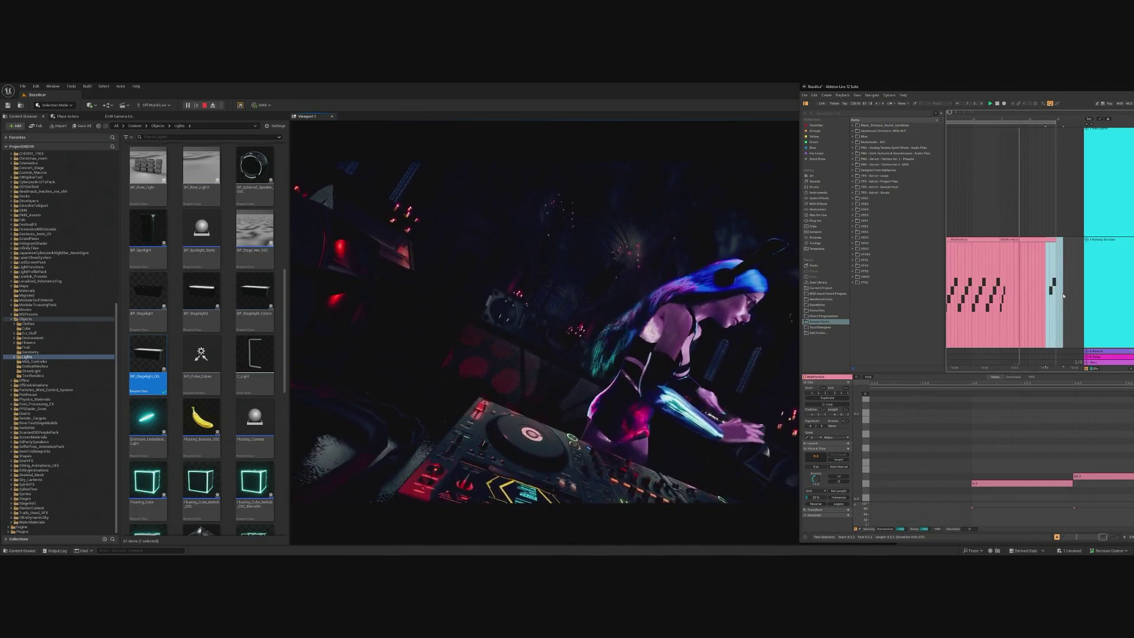
click(1006, 269)
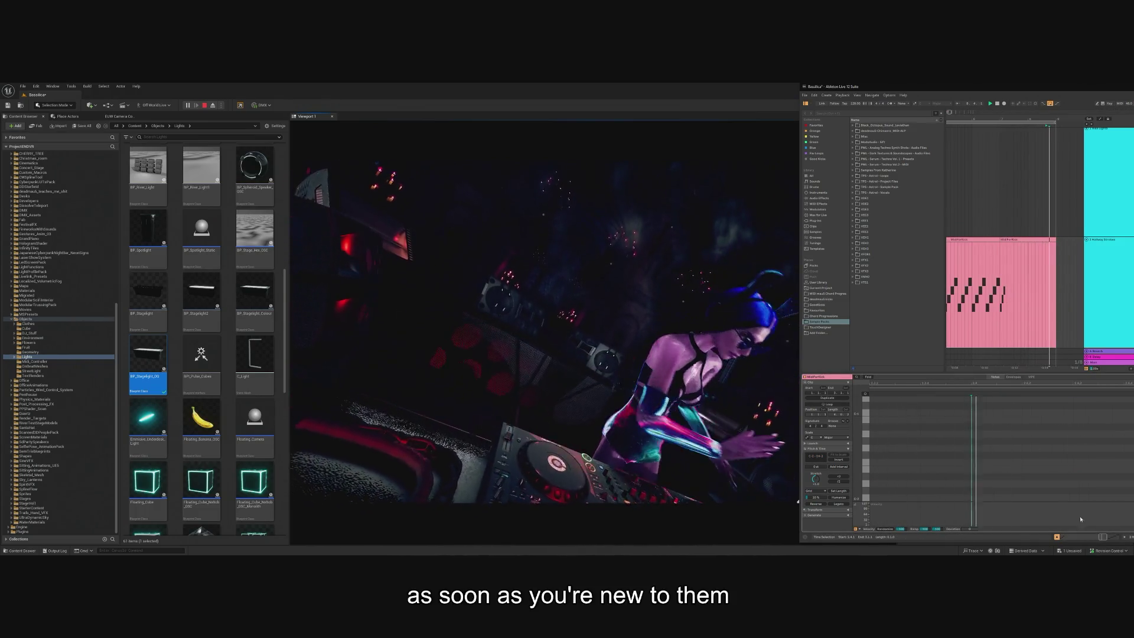
- Select a time range in the arrangement, play from the third clip, and bring up locator options
click(893, 483)
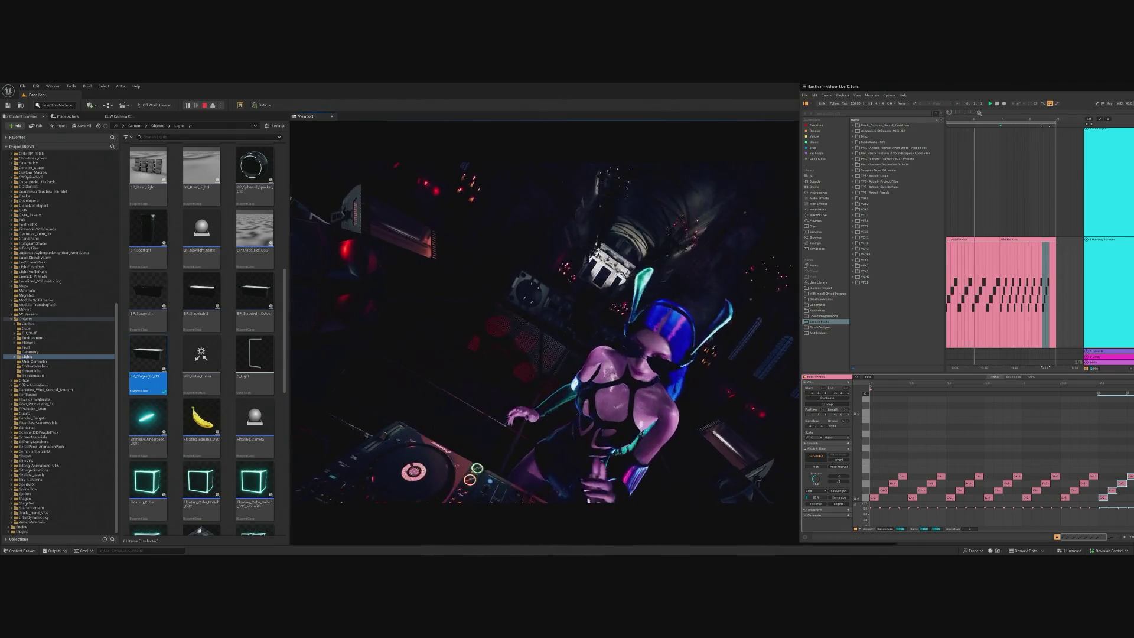
drag(976, 114, 1007, 159)
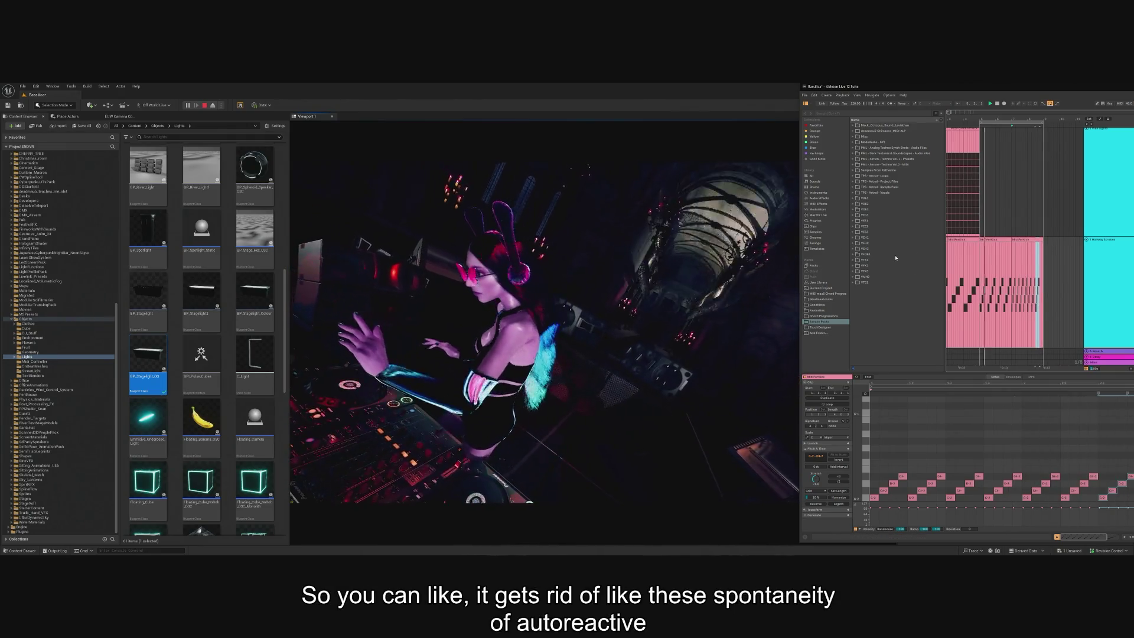
click(1021, 240)
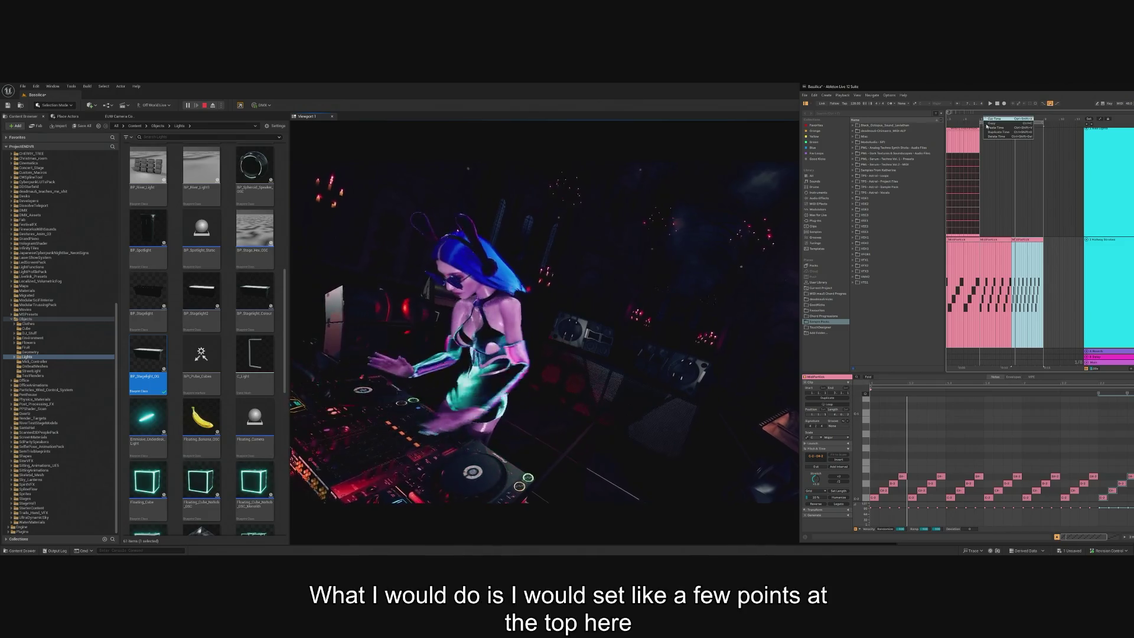
right_click(982, 126)
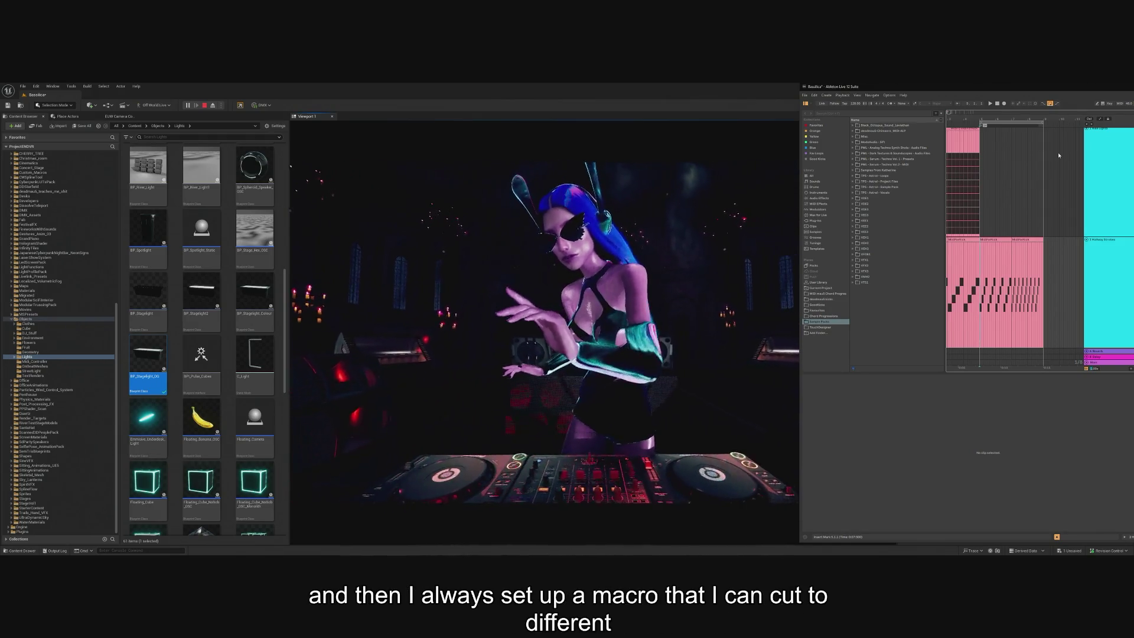
- Open the third pink MIDI clip's notes in Ableton's Clip View
click(1024, 255)
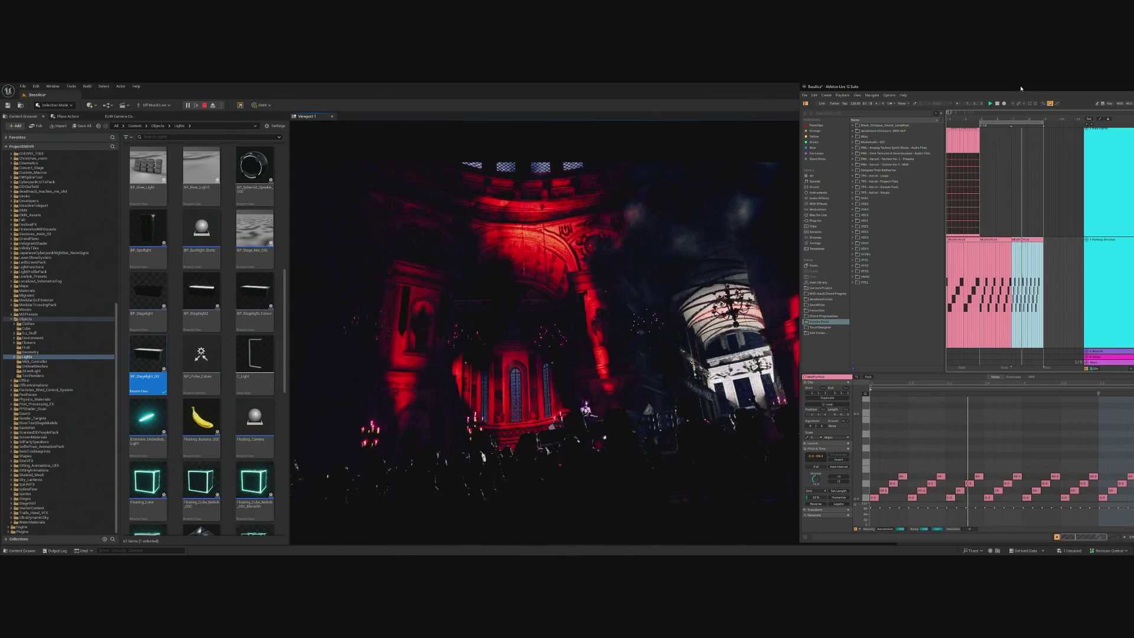
- Reposition the Ableton window and narrow it from its left edge to expose more Unreal viewport
drag(1021, 88, 974, 242)
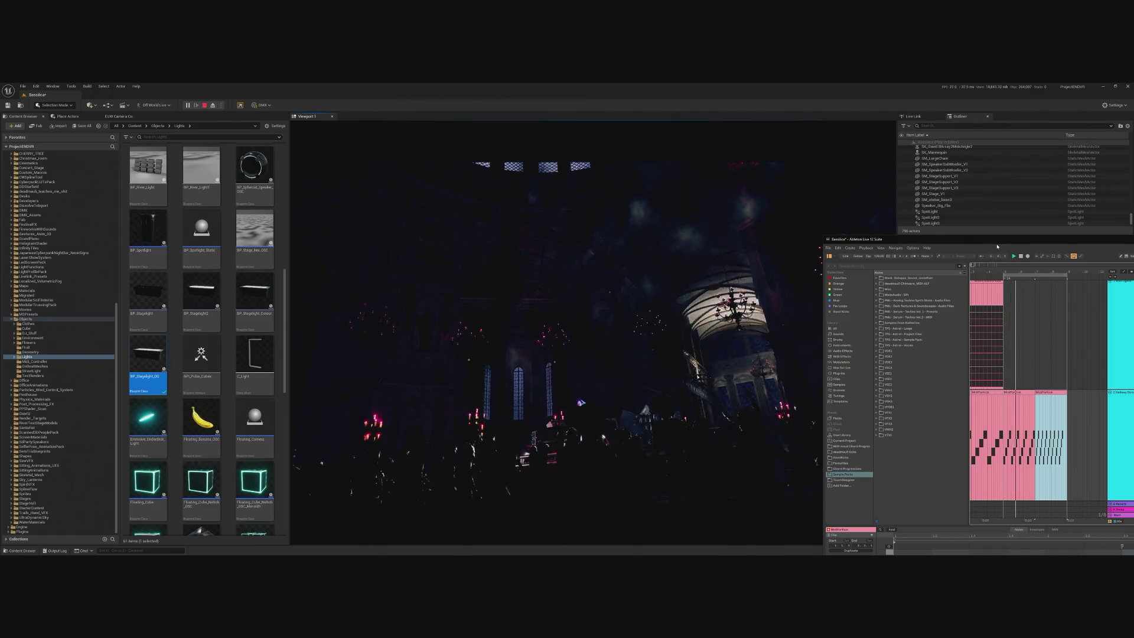
mouse_move(997, 247)
mouse_down()
mouse_move(928, 99)
mouse_move(895, 96)
mouse_move(922, 94)
mouse_up()
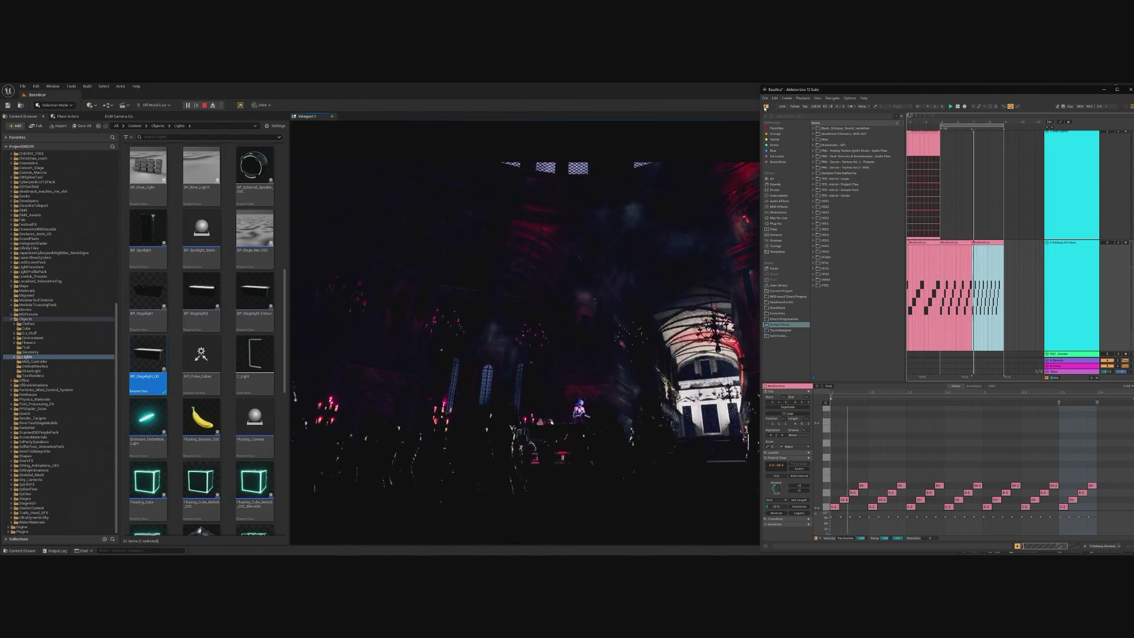
drag(760, 108, 859, 108)
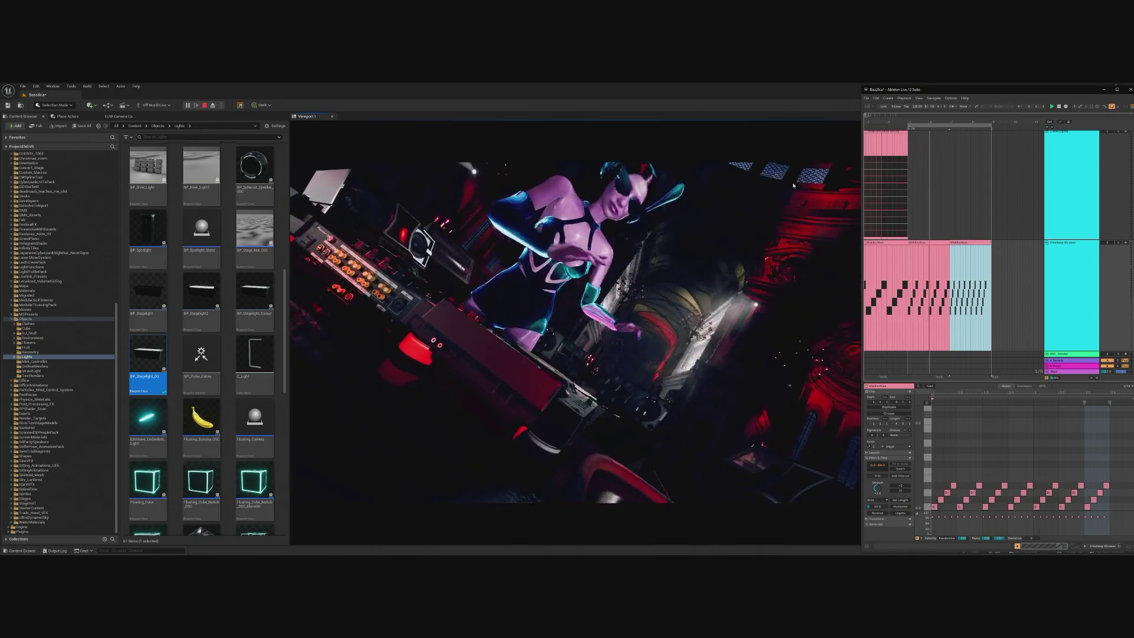
- Return focus to the Unreal viewport so the full editor shows the cathedral scene
click(800, 274)
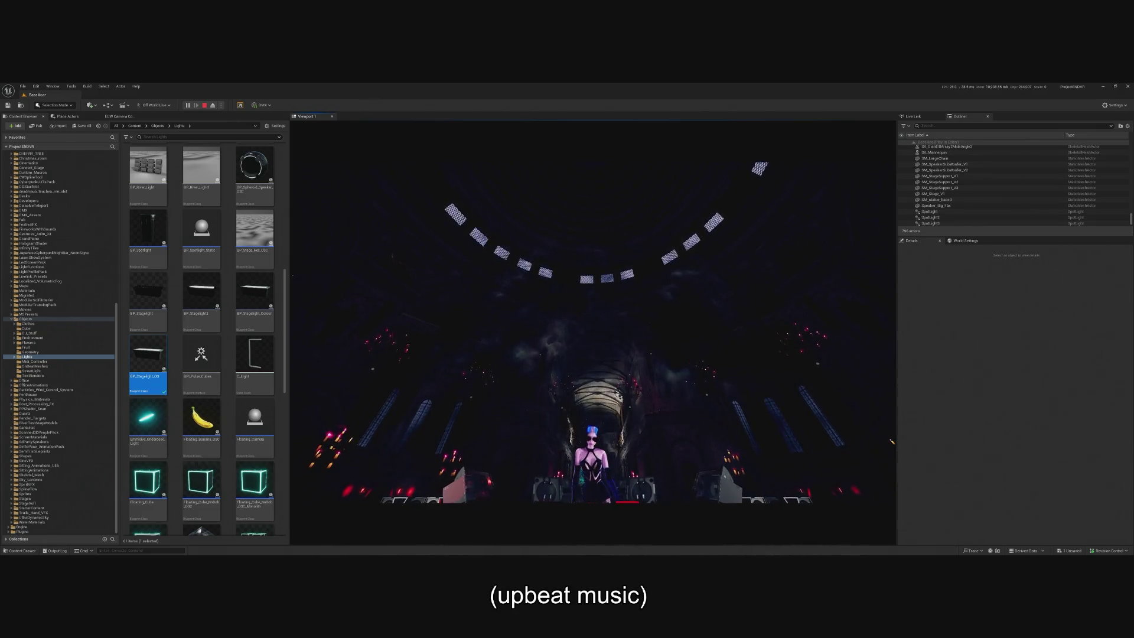
- Bring Ableton back, zoom out and adjust the clip selection on track two, then minimize Ableton
key(alt+Tab)
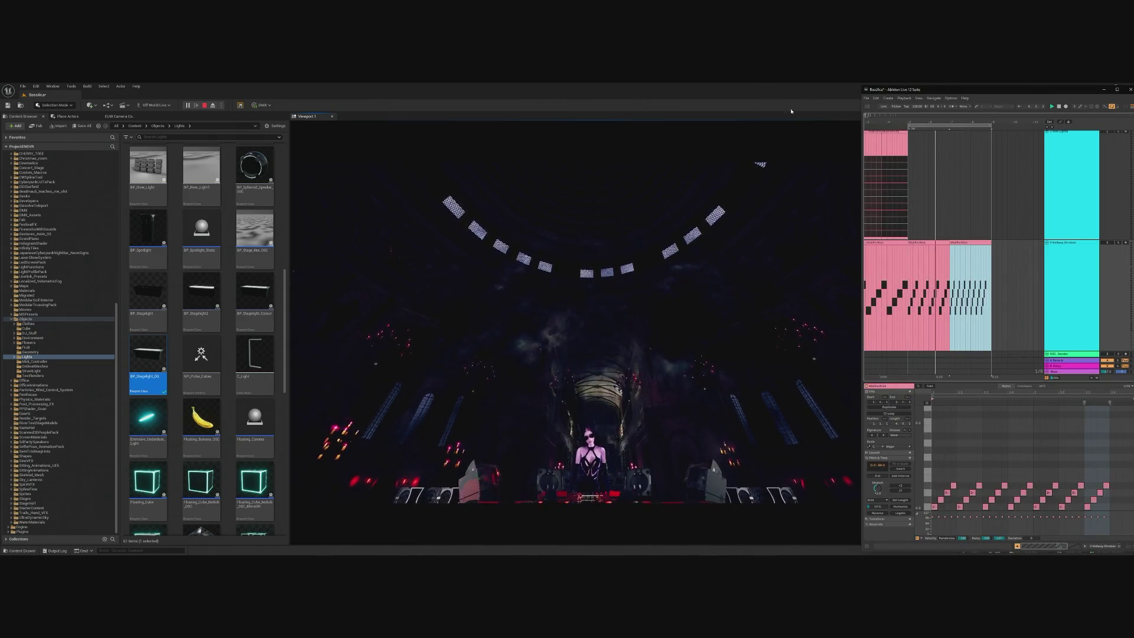
key(minus)
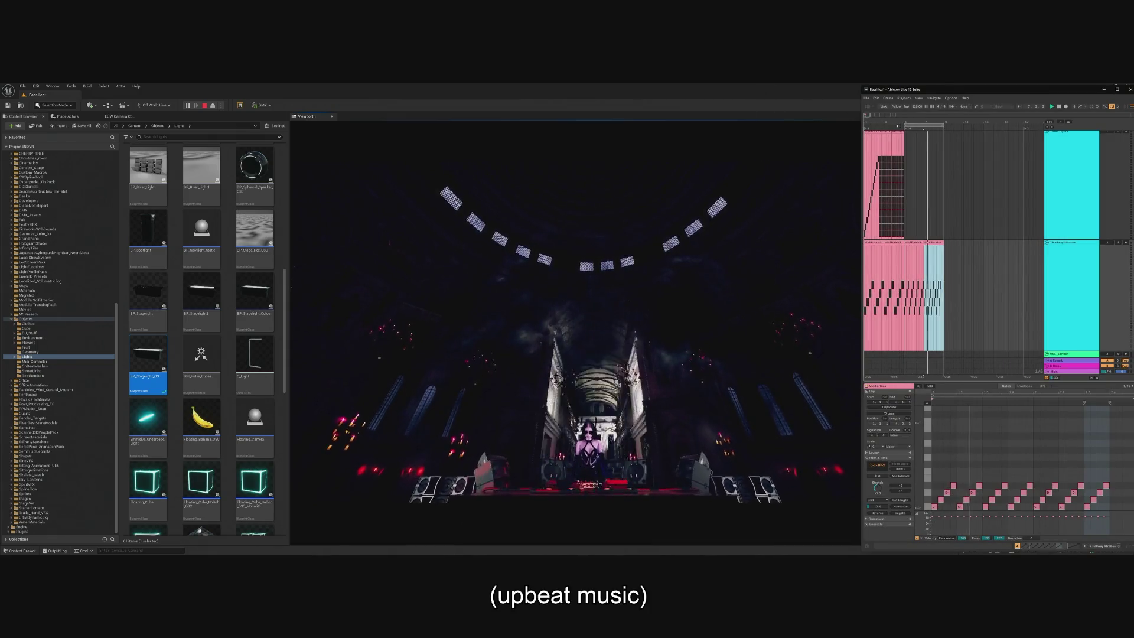
drag(866, 307, 904, 307)
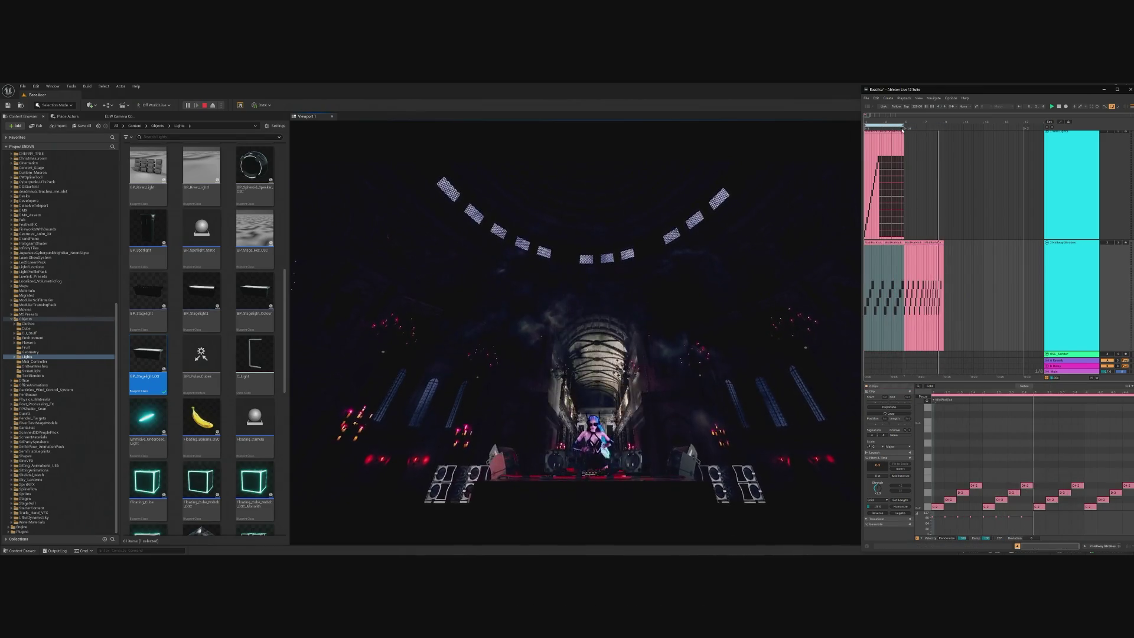
click(942, 132)
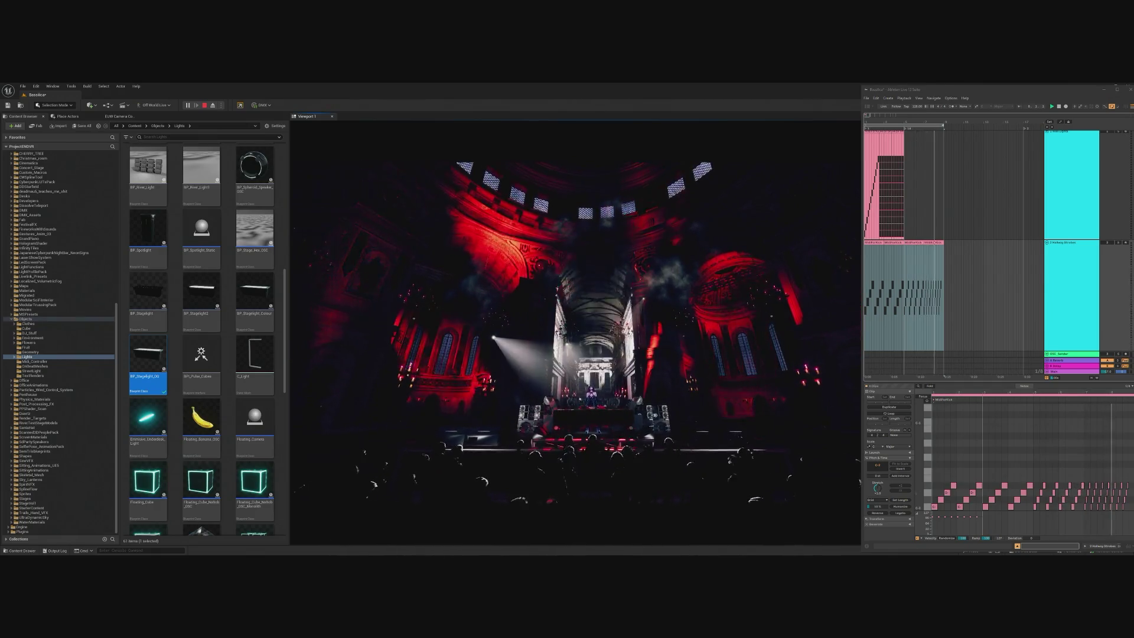
click(1103, 88)
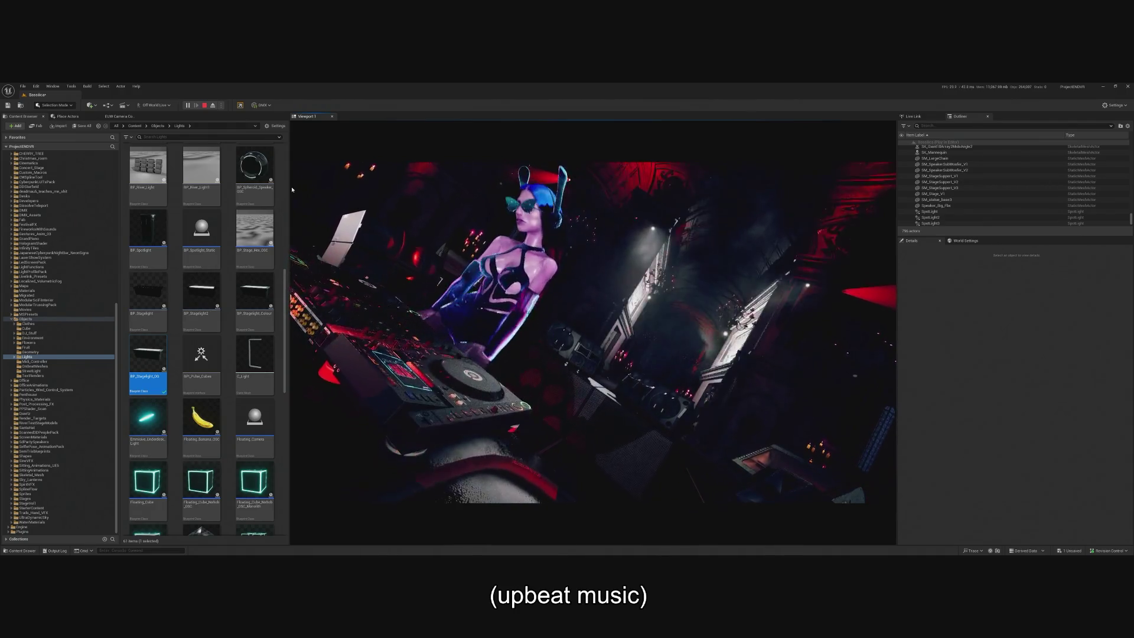
- Stop the Play In Editor session with Esc, returning to the spotlit stage in the editor
mouse_move(252, 192)
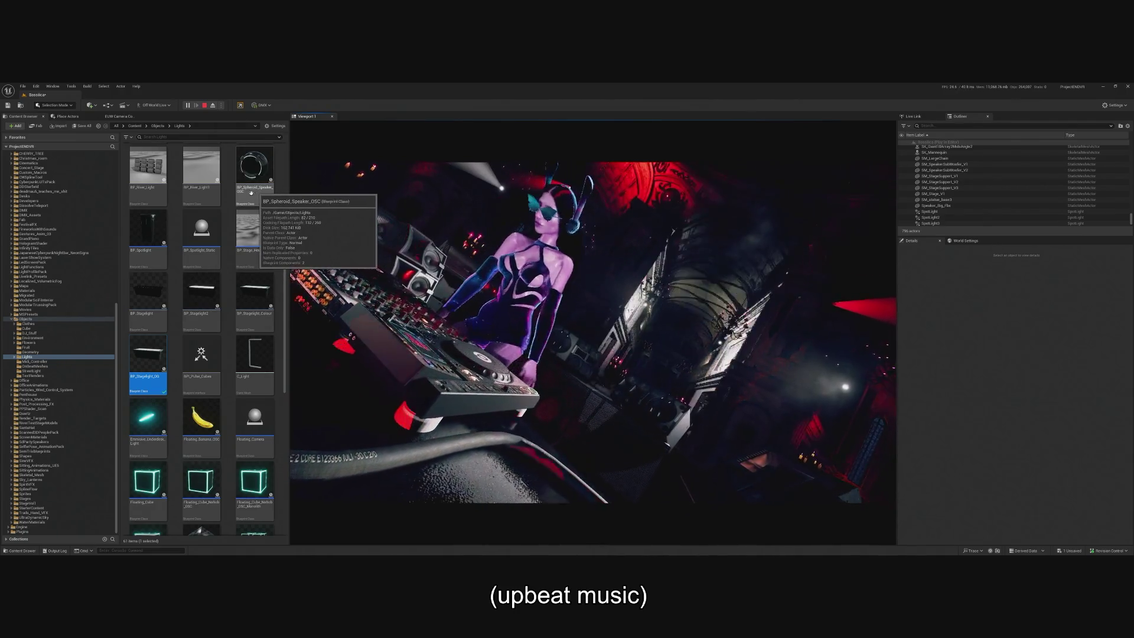
mouse_move(136, 221)
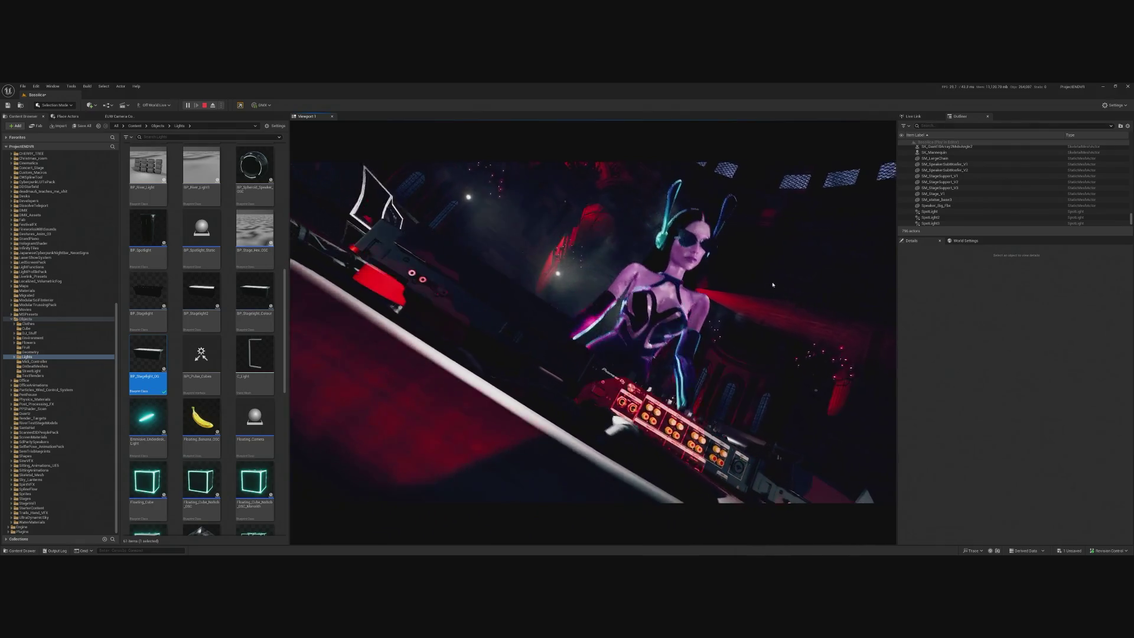
key(Escape)
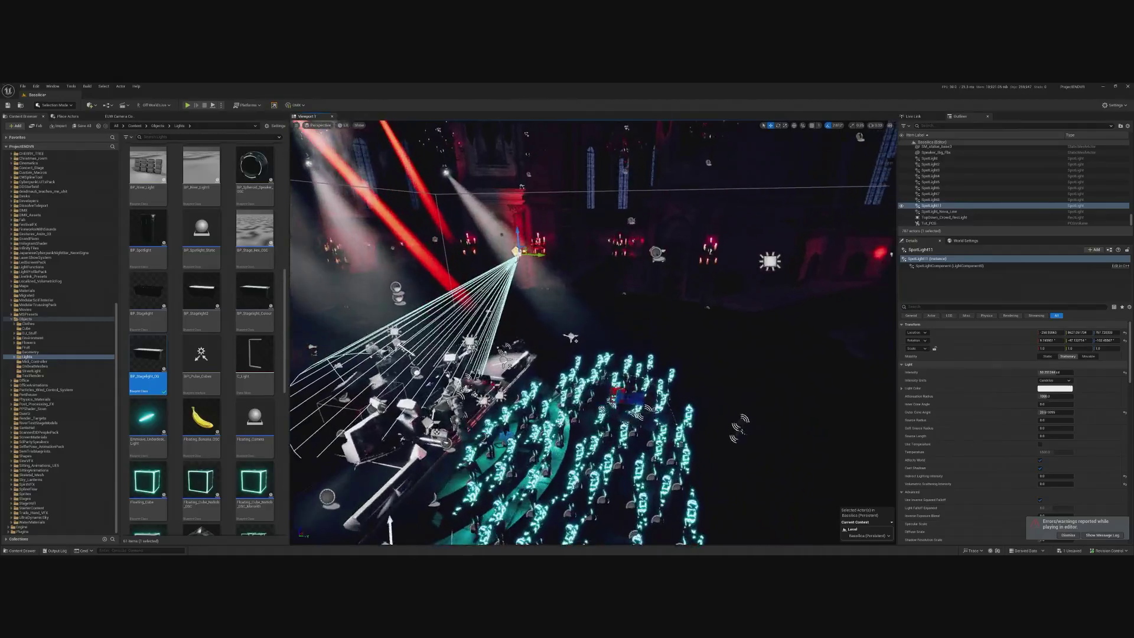
click(611, 289)
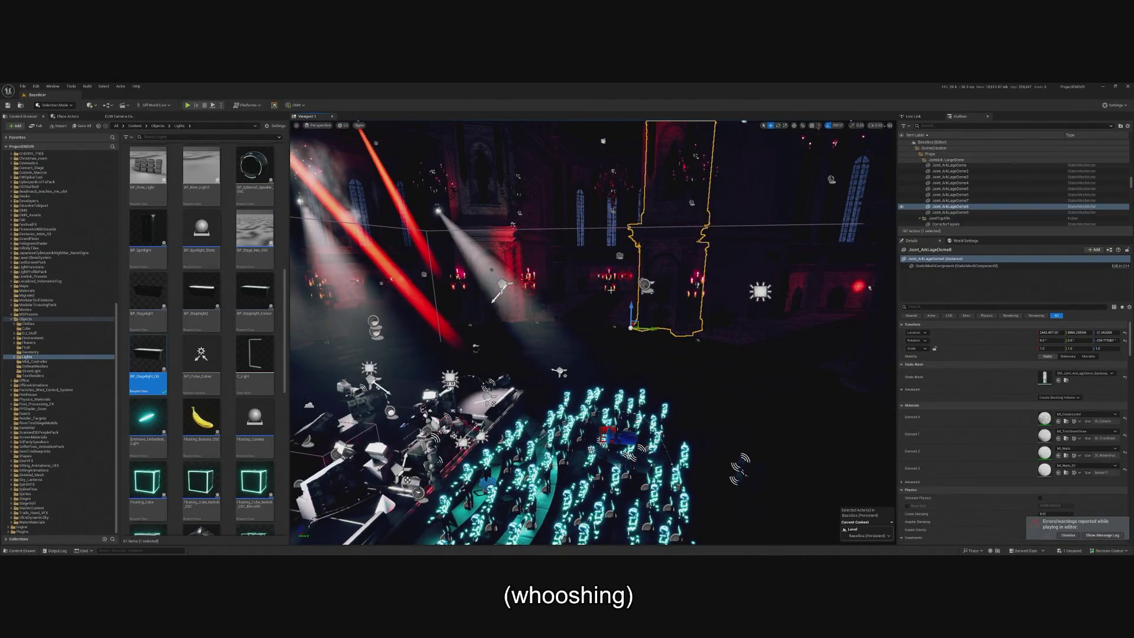
click(646, 285)
key(f)
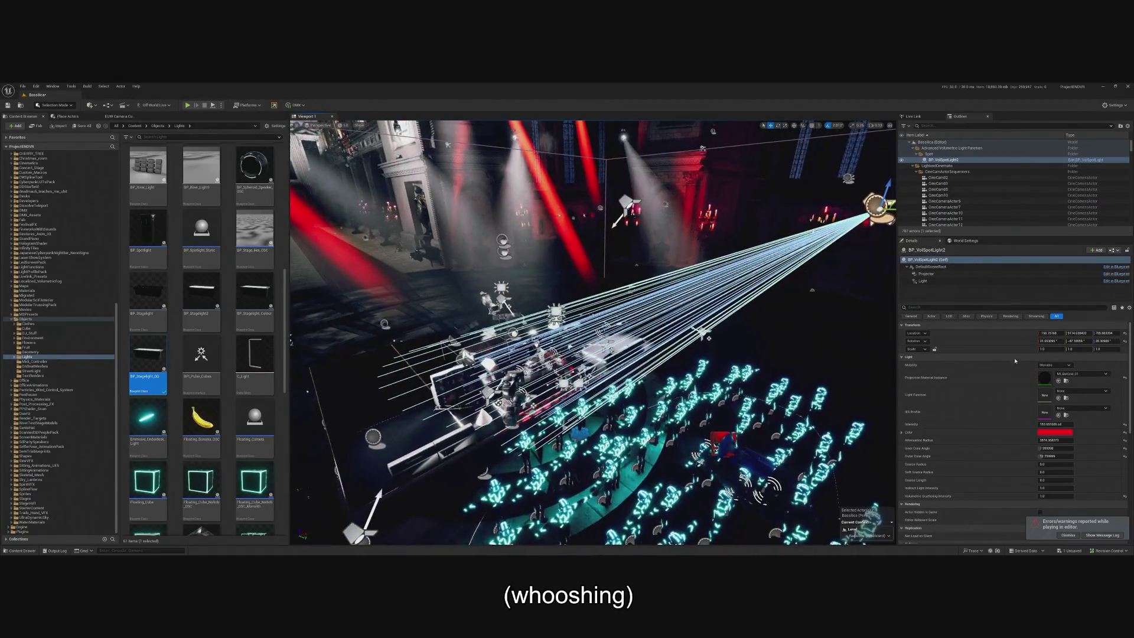
double_click(1046, 377)
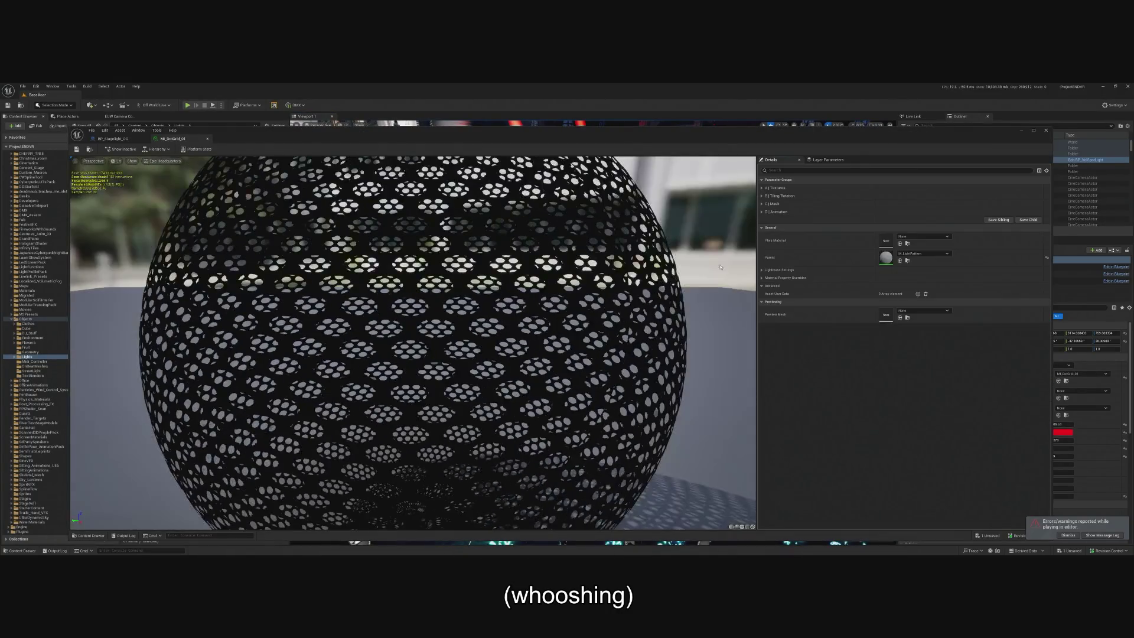
click(763, 196)
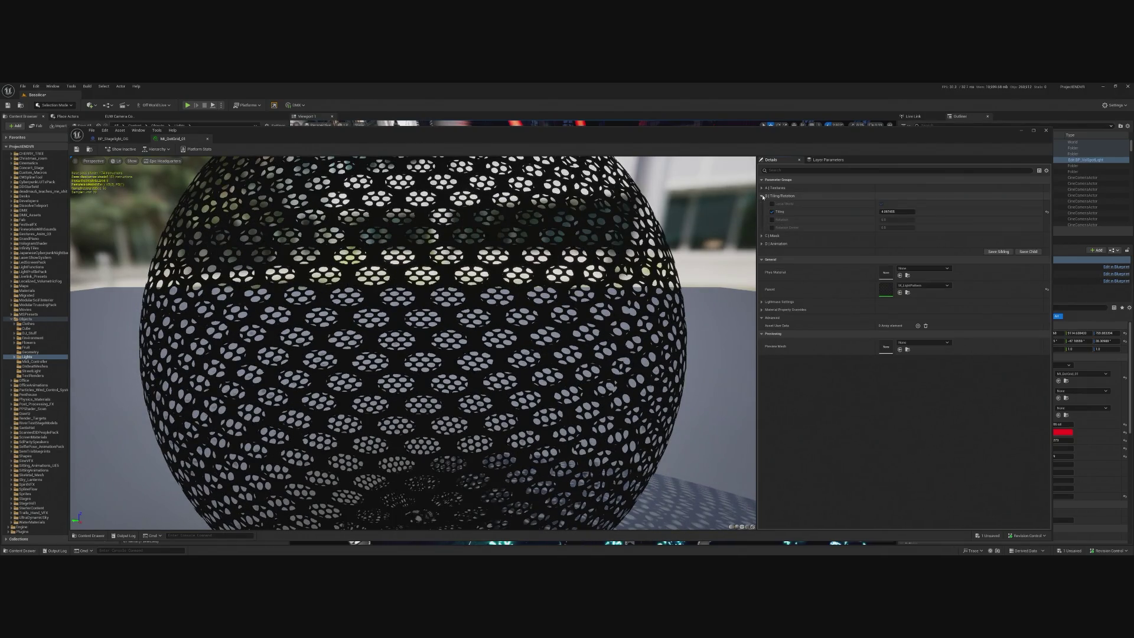
click(762, 243)
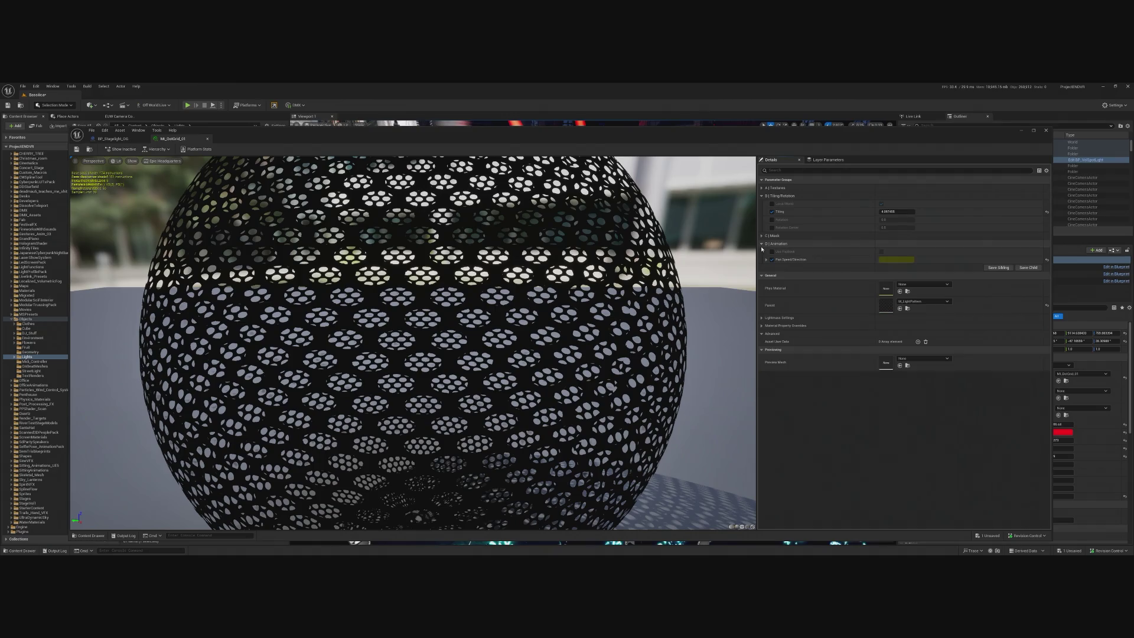
click(762, 188)
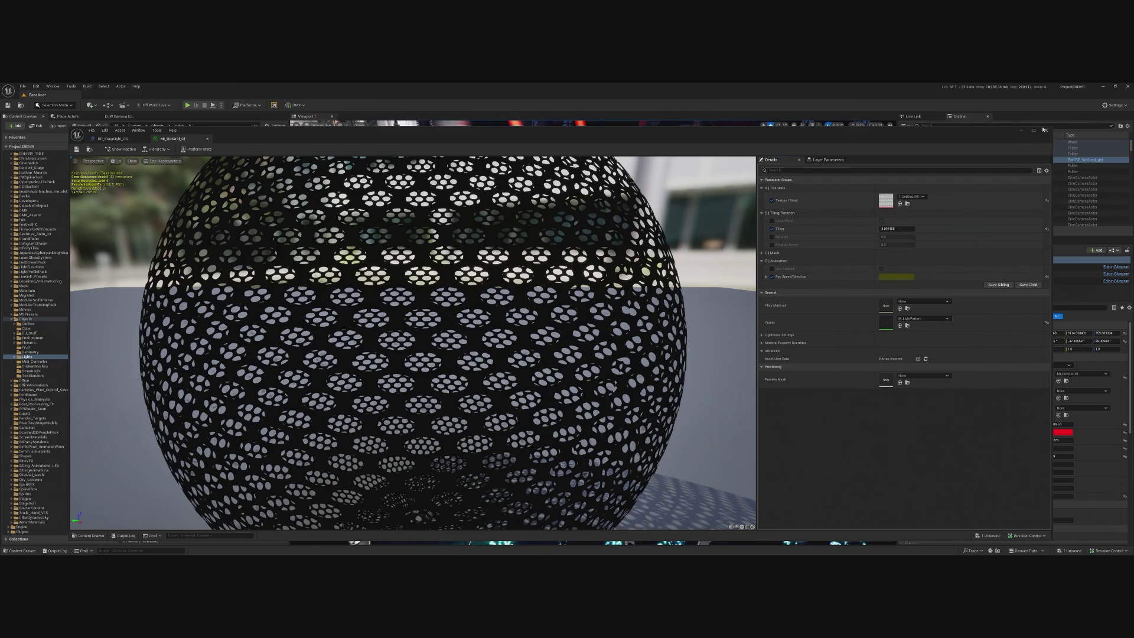
click(1046, 131)
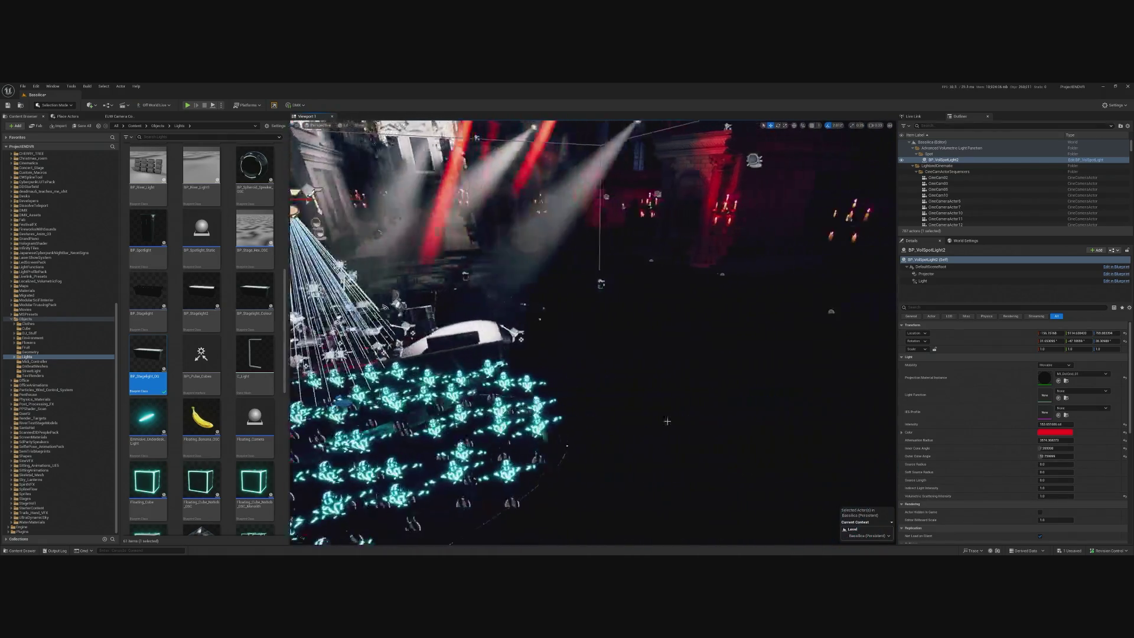
click(591, 331)
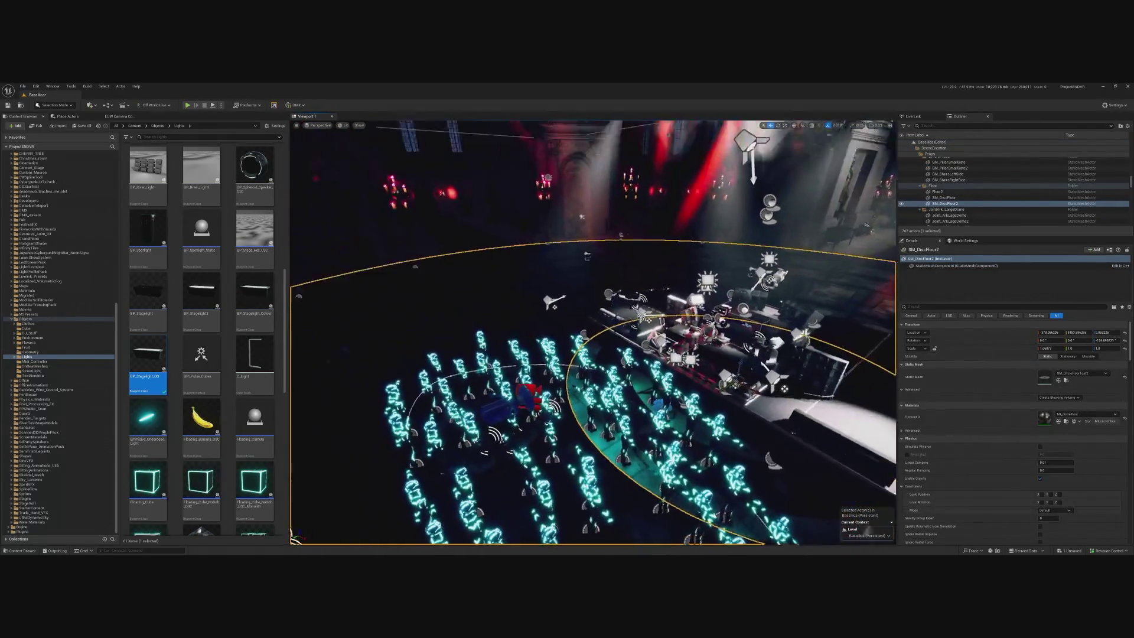
click(585, 226)
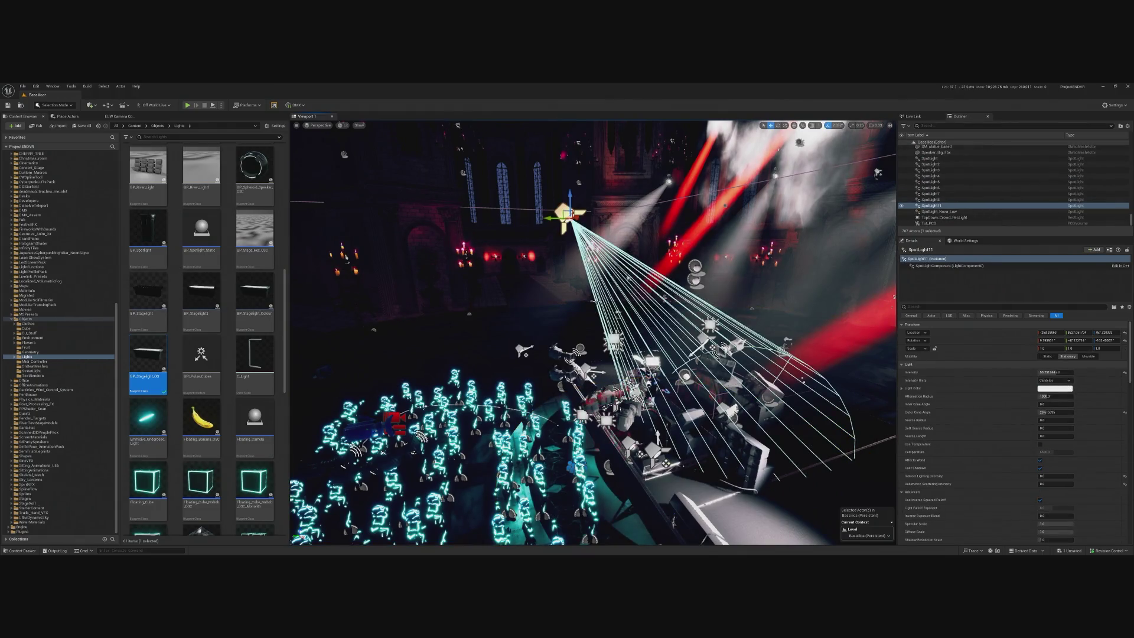
click(532, 324)
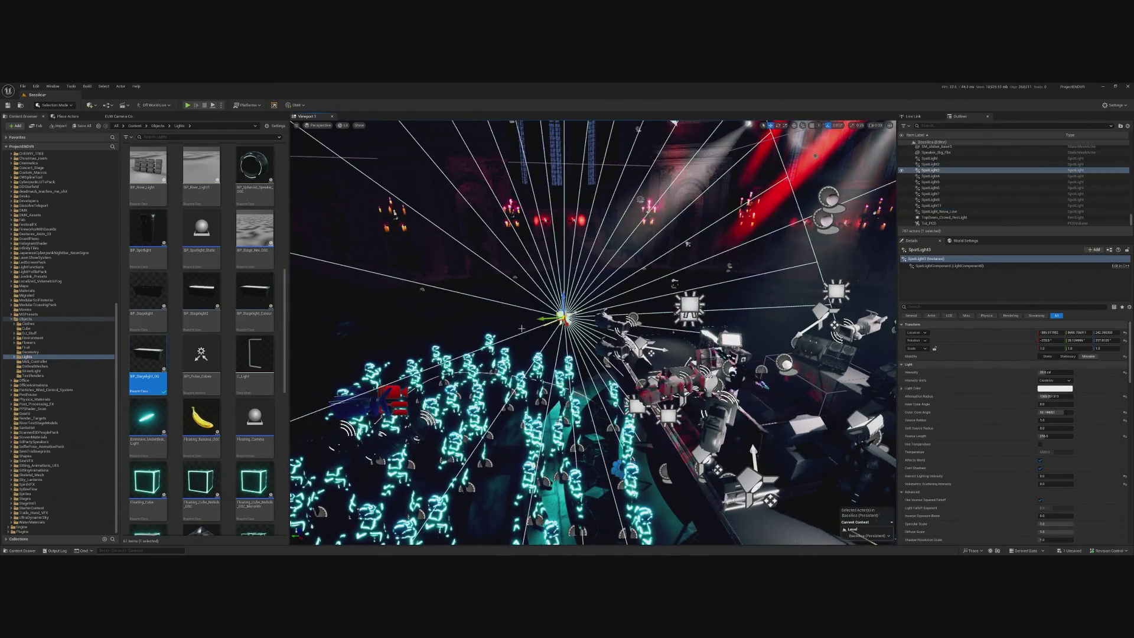
click(561, 274)
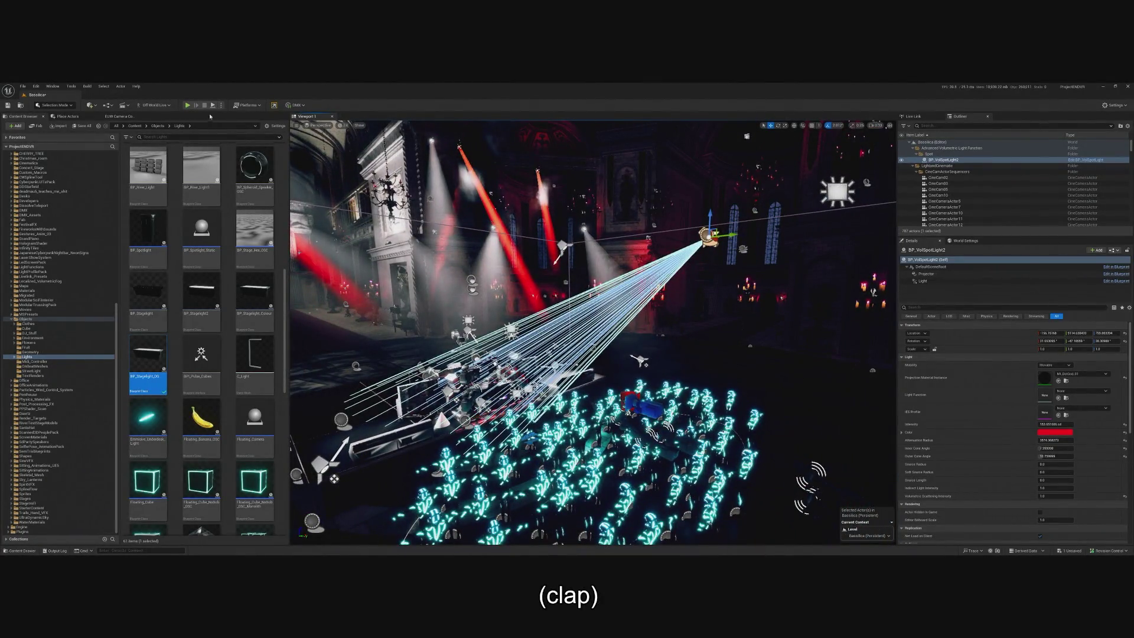
key(alt+p)
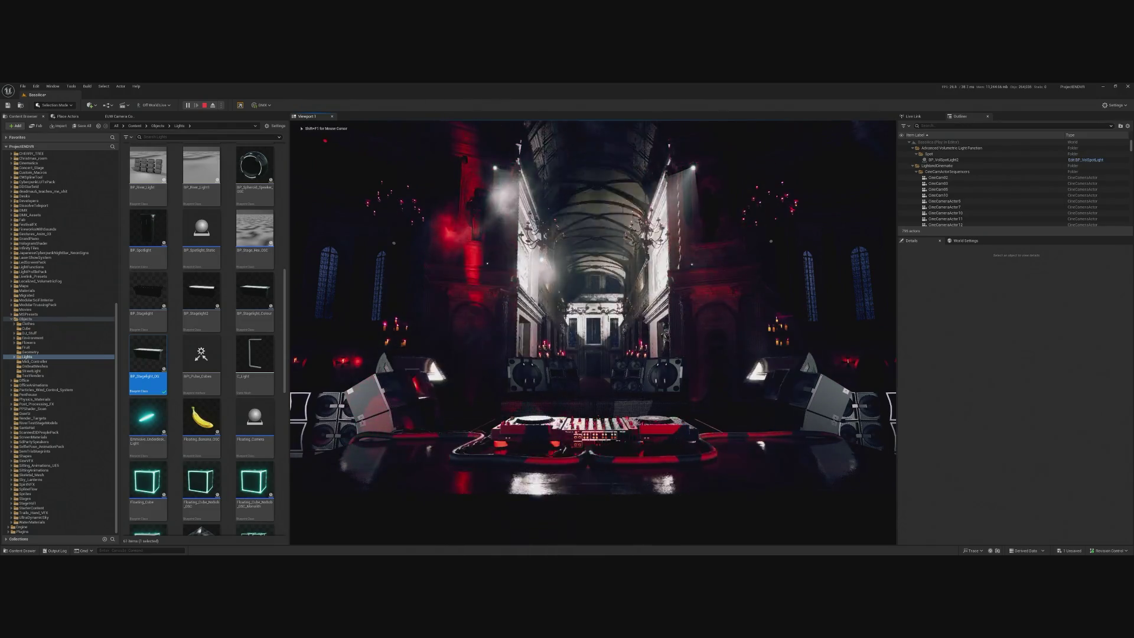
key(Escape)
click(1127, 87)
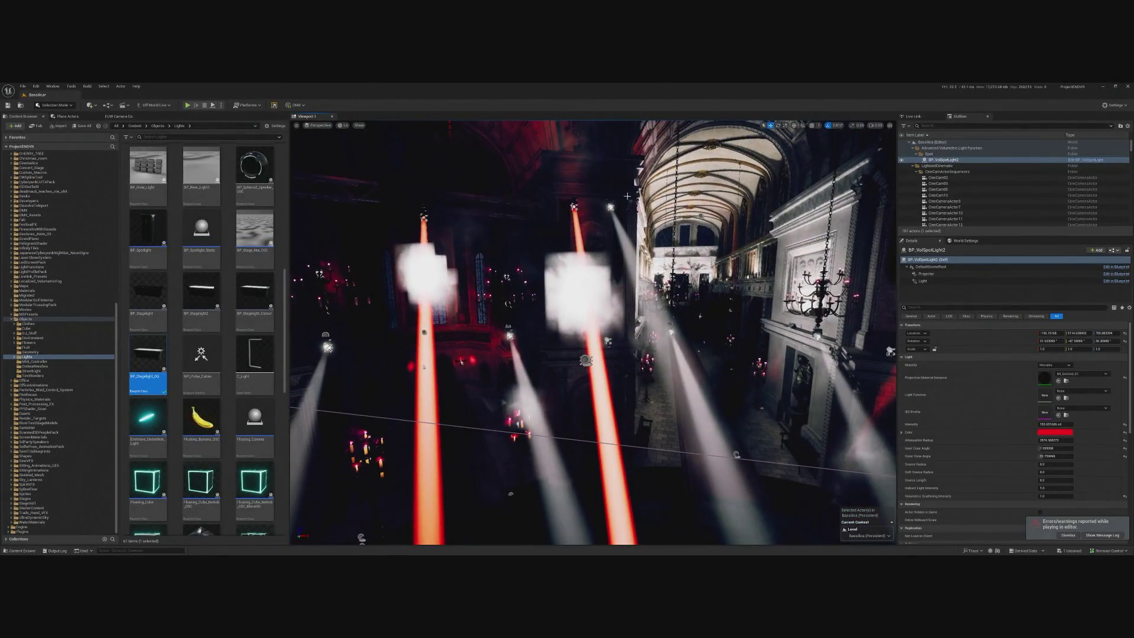
click(632, 230)
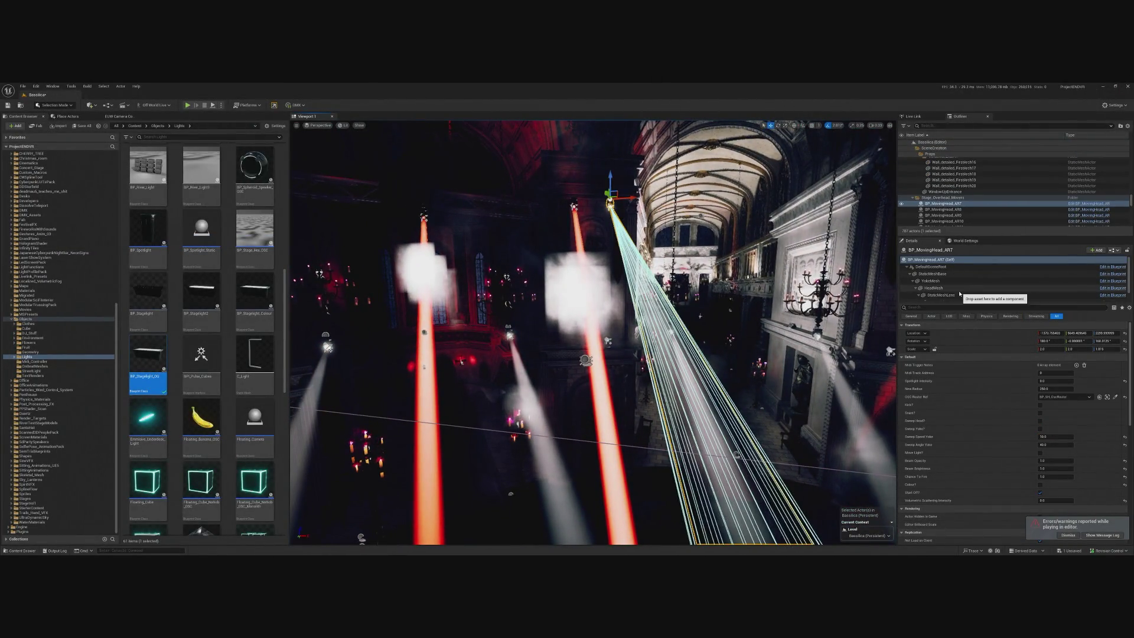
- Select BP_MovingHead_AR7's SpotLight component and begin editing its intensity
scroll(959, 293, down, 1)
click(957, 290)
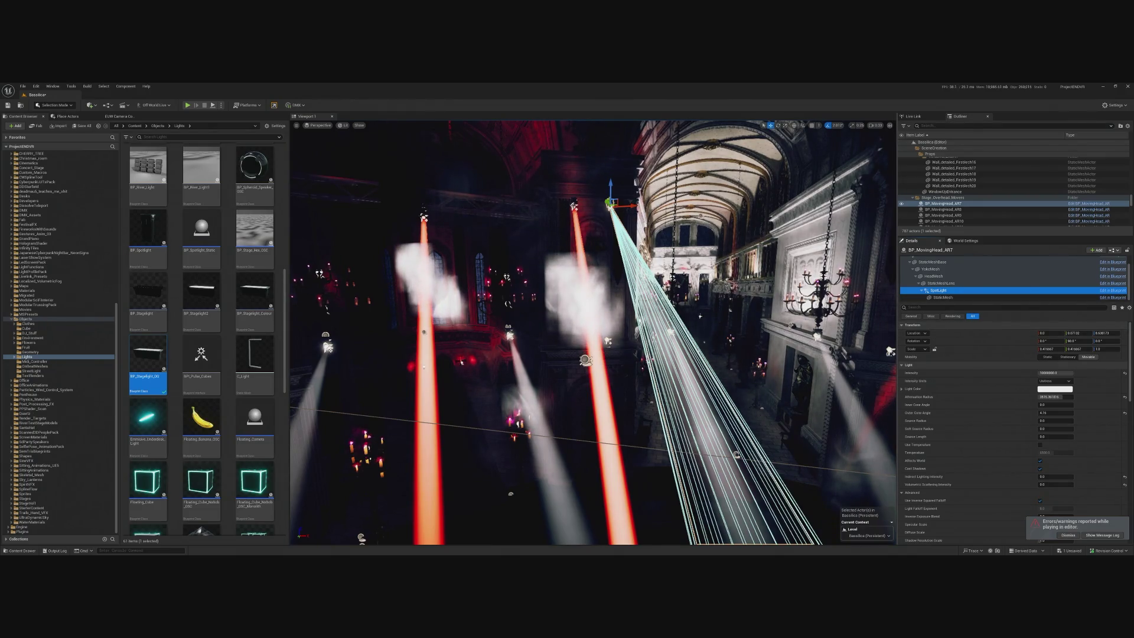
click(573, 204)
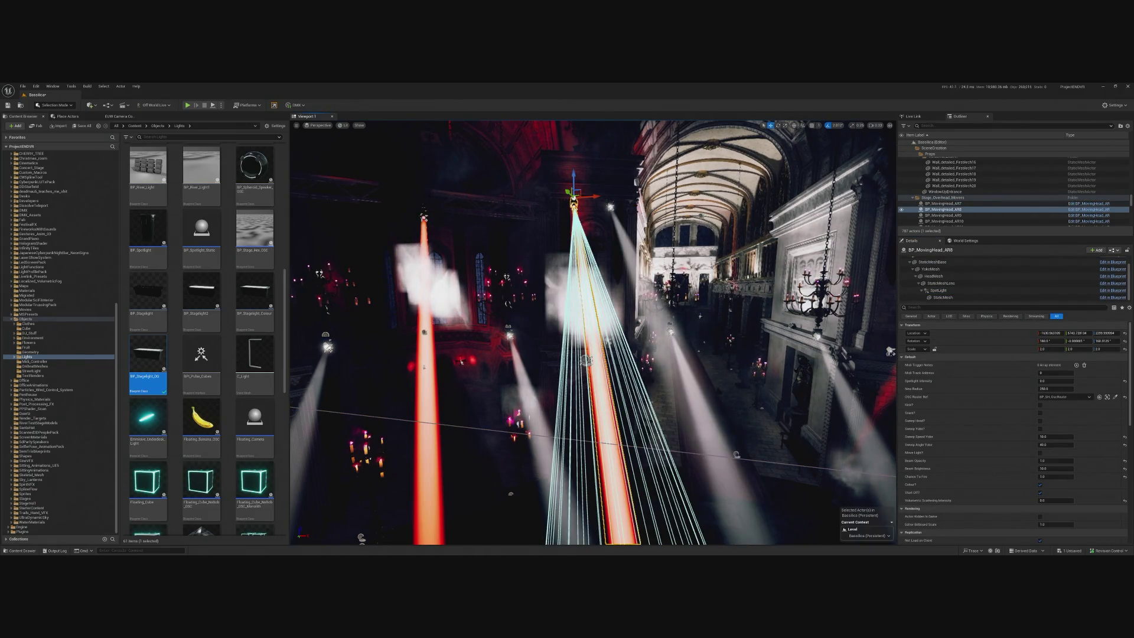
click(610, 204)
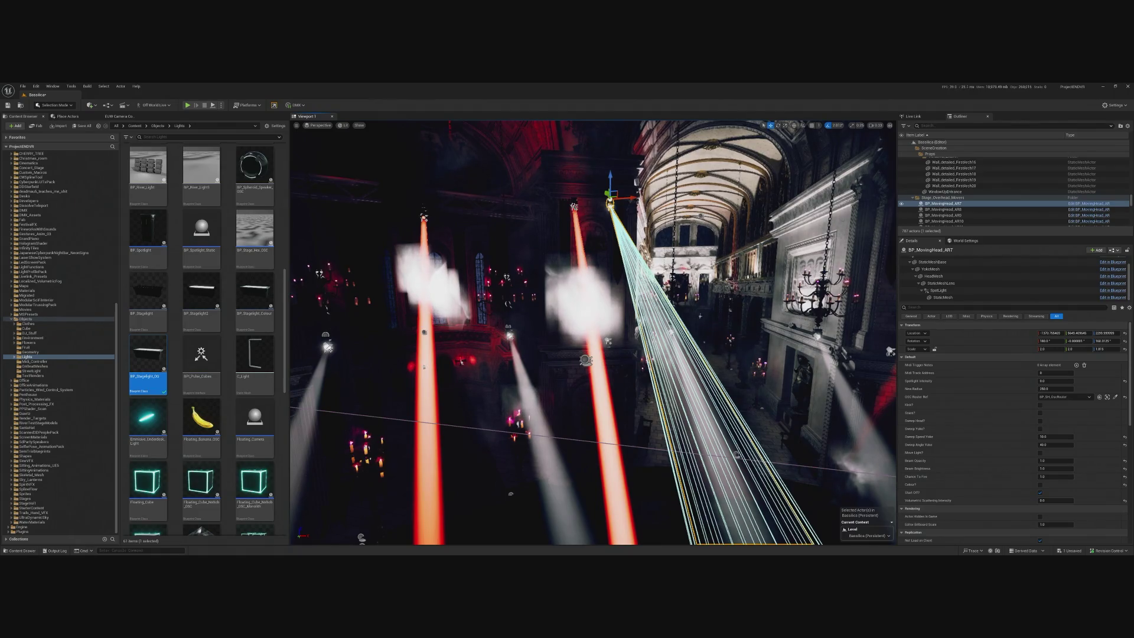
click(948, 289)
click(1049, 373)
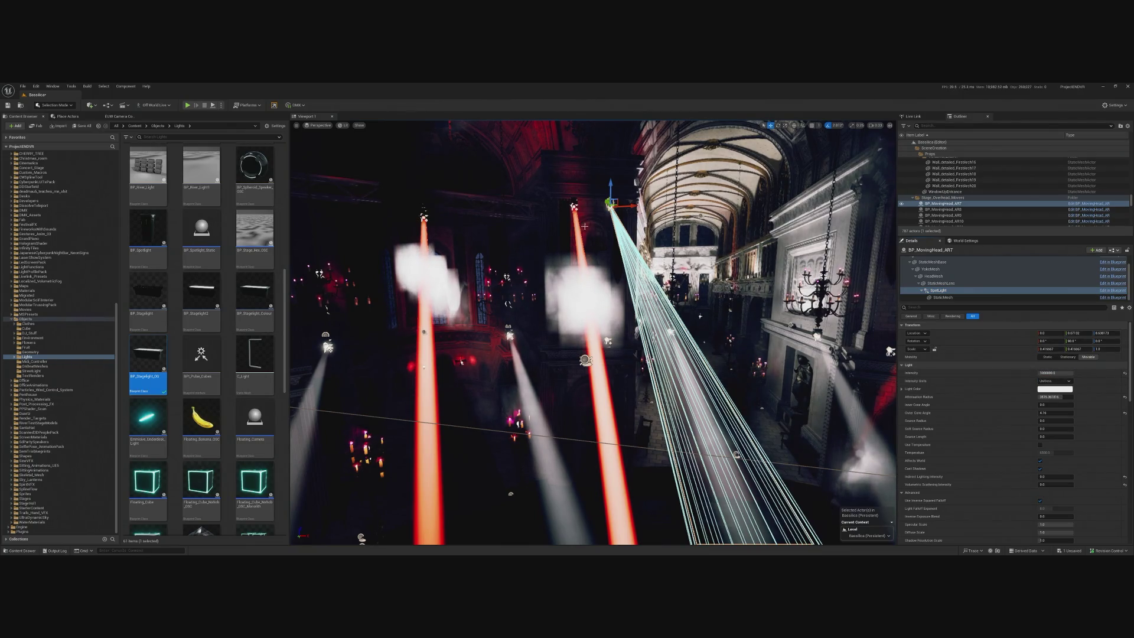
- Set BP_MovingHead_AR8's SpotLight intensity to 1000000.0
click(571, 206)
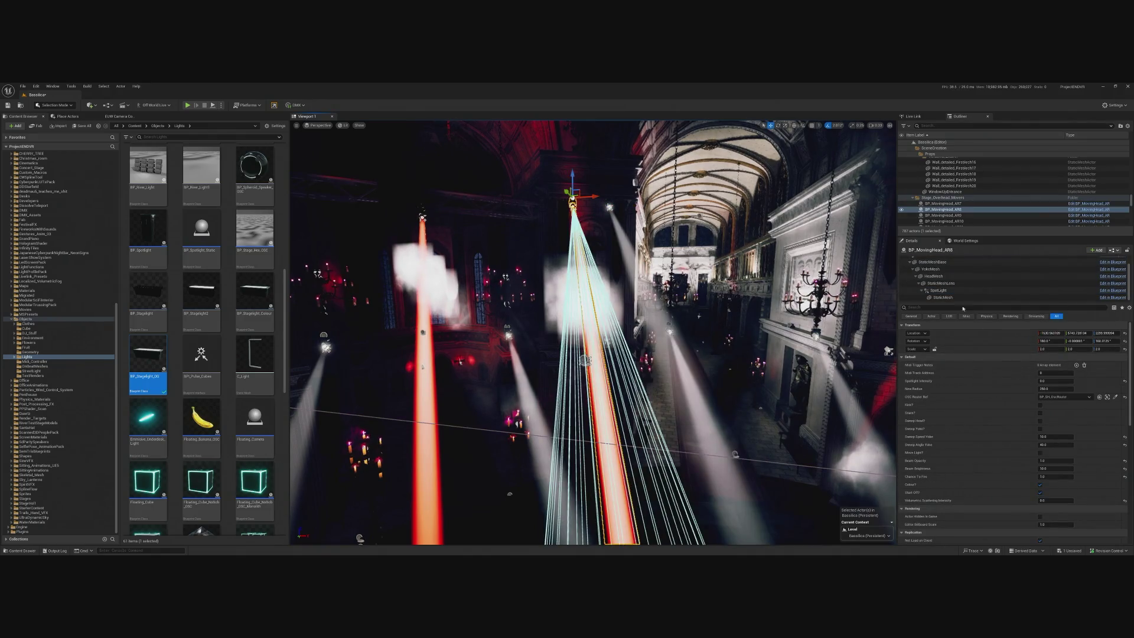
click(939, 290)
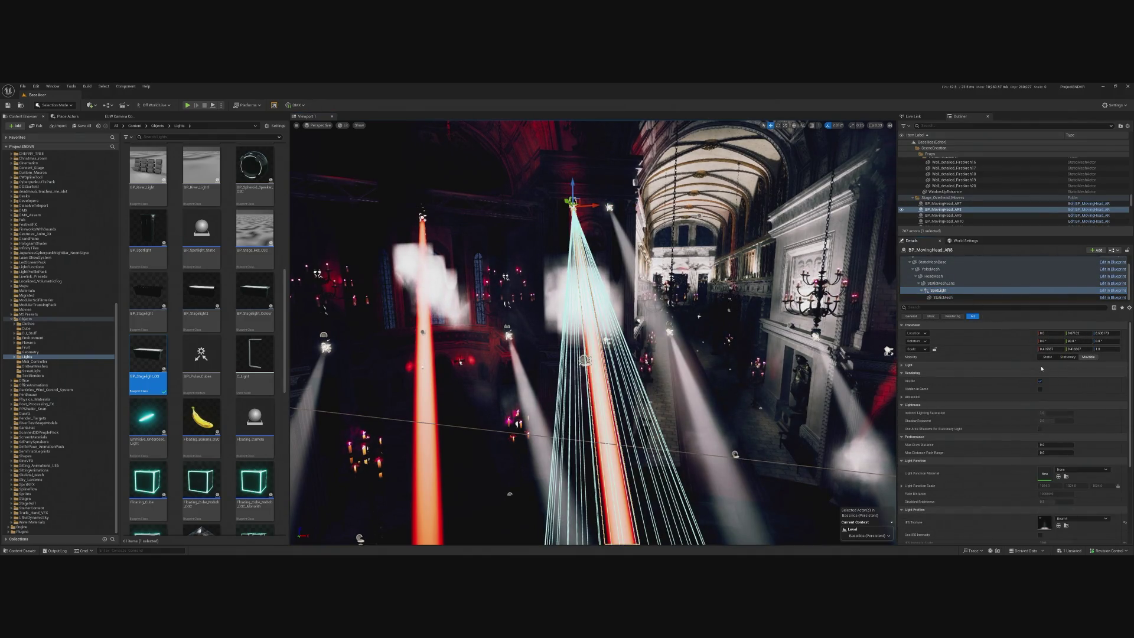
click(1042, 366)
click(1049, 372)
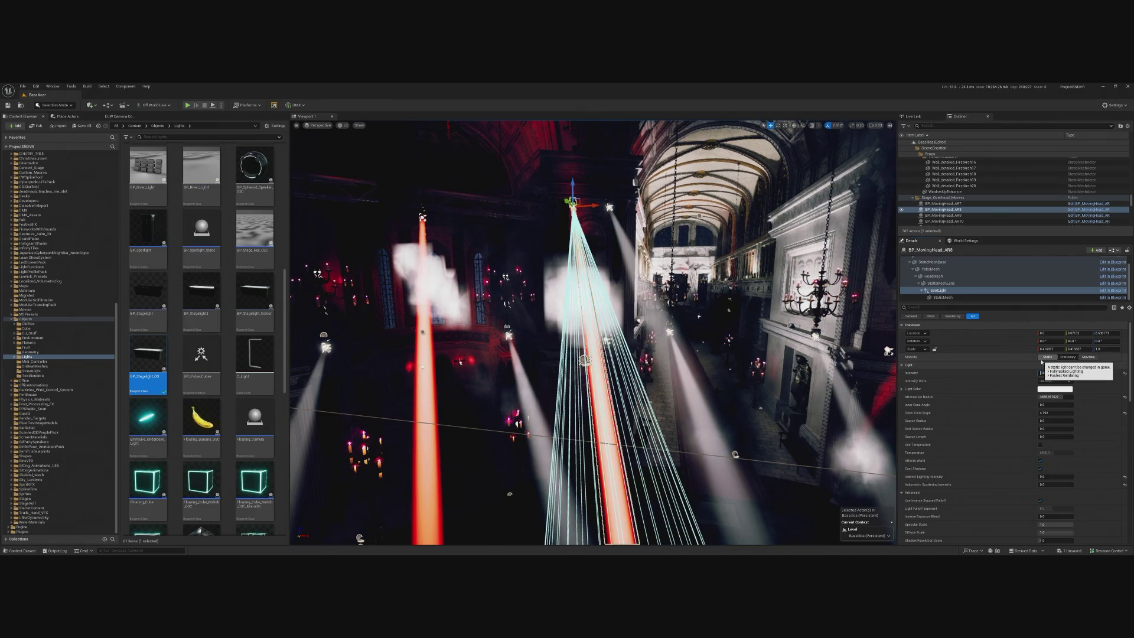
key(Return)
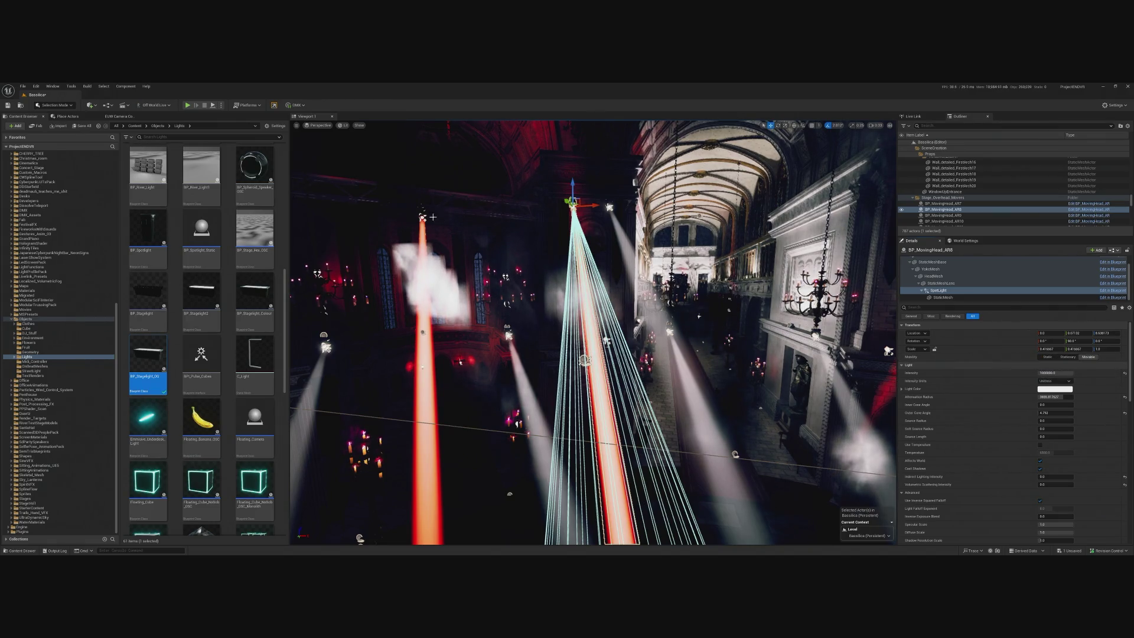
- Set BP_MovingHead_AR15's SpotLight intensity to 1000000.0, then select AR9's SpotLight component
click(422, 217)
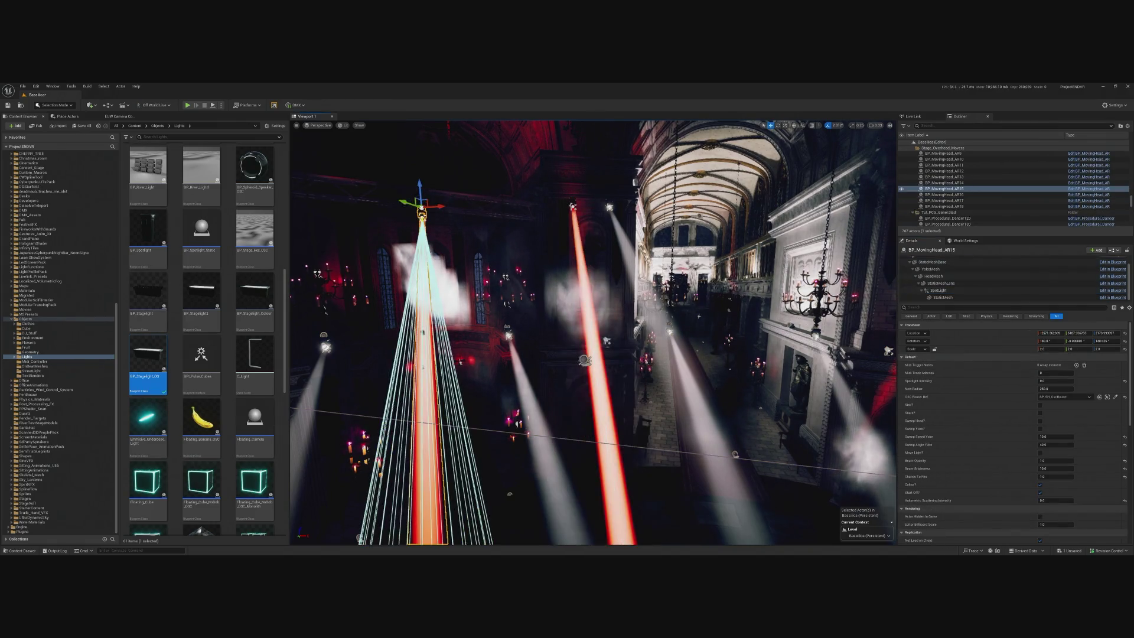
click(939, 290)
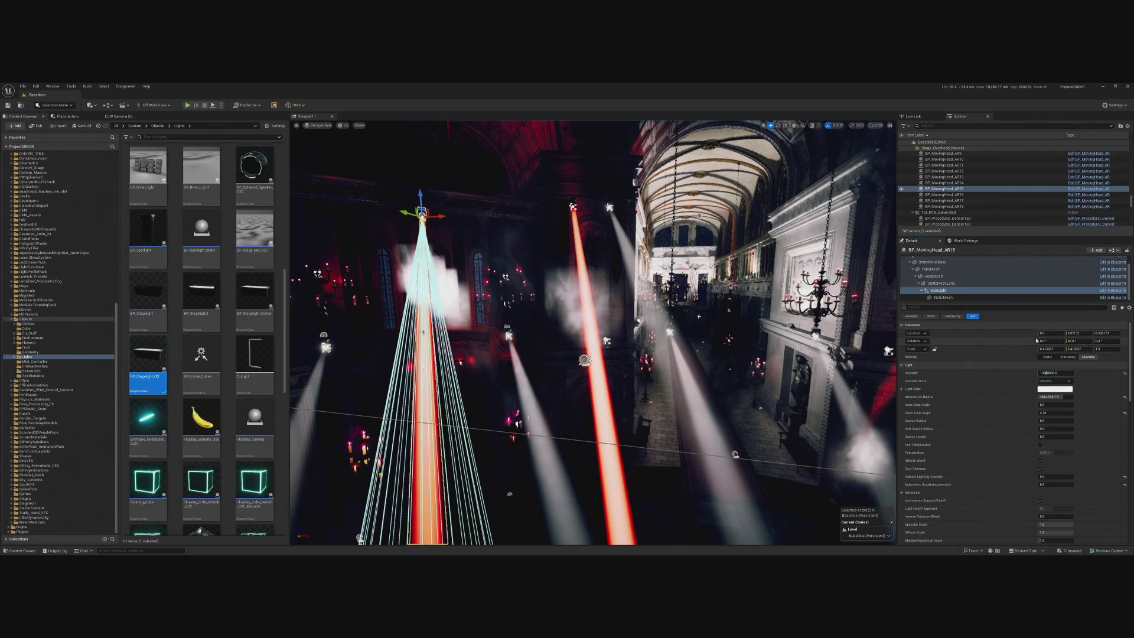
key(Return)
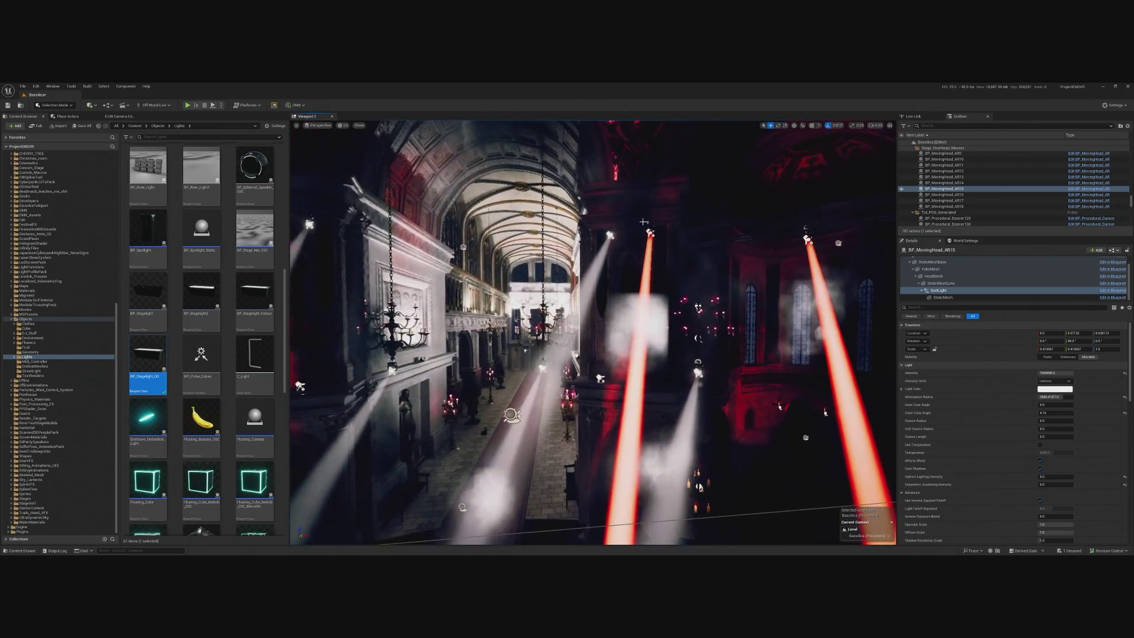
click(651, 230)
click(939, 290)
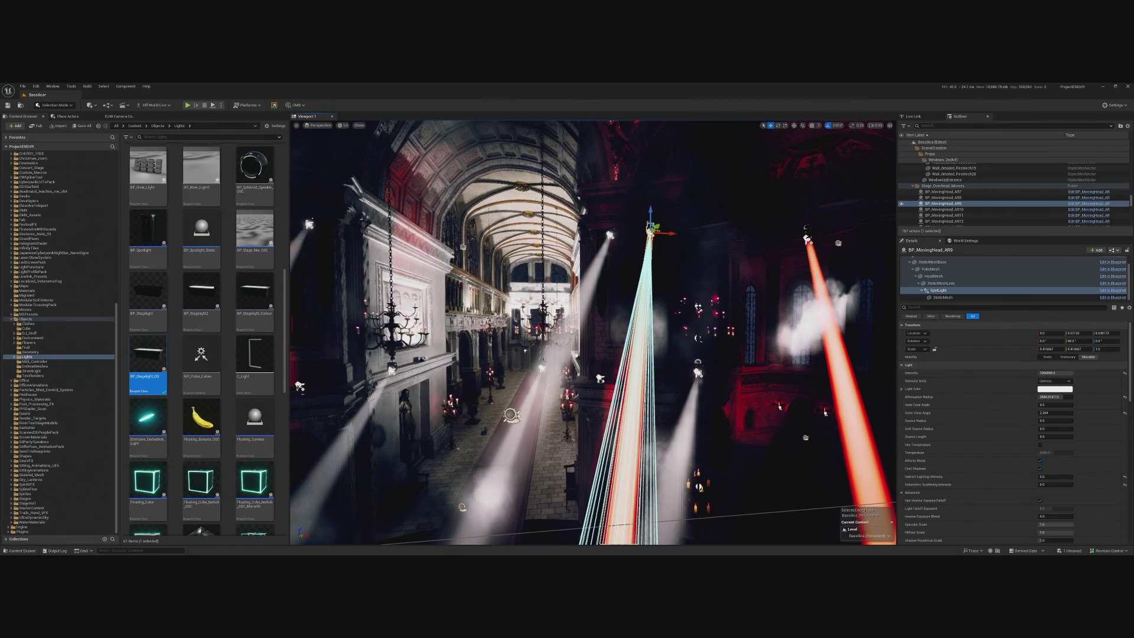
- Inspect BP_MovingHead_AR16's StaticMeshLens and SpotLight, view down the nave, and start a Play preview
click(807, 239)
click(952, 283)
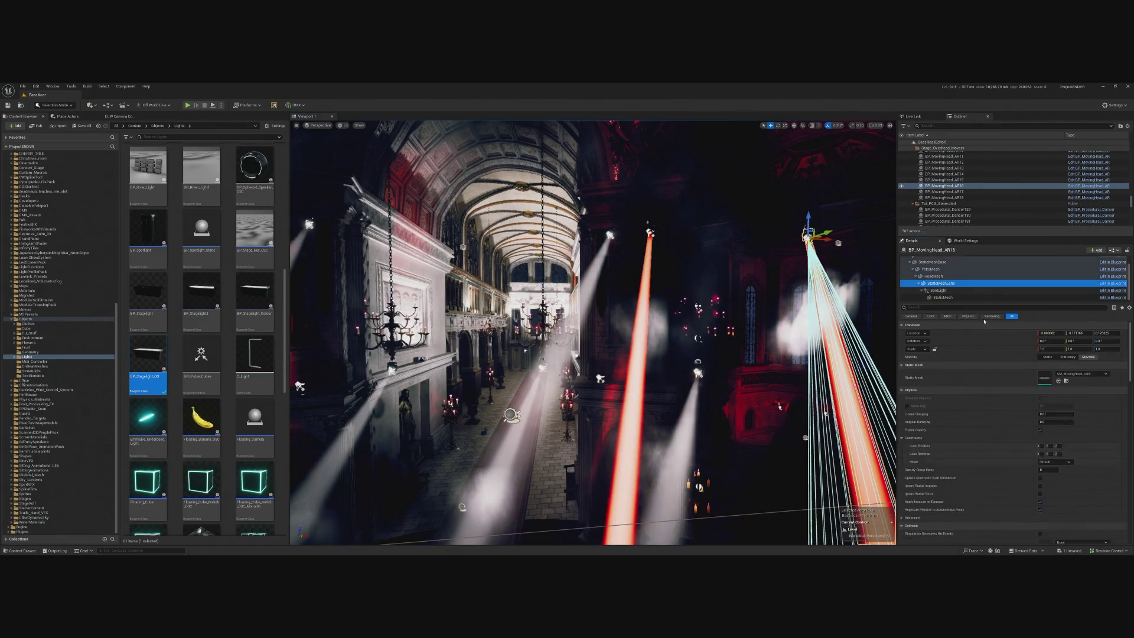
click(946, 291)
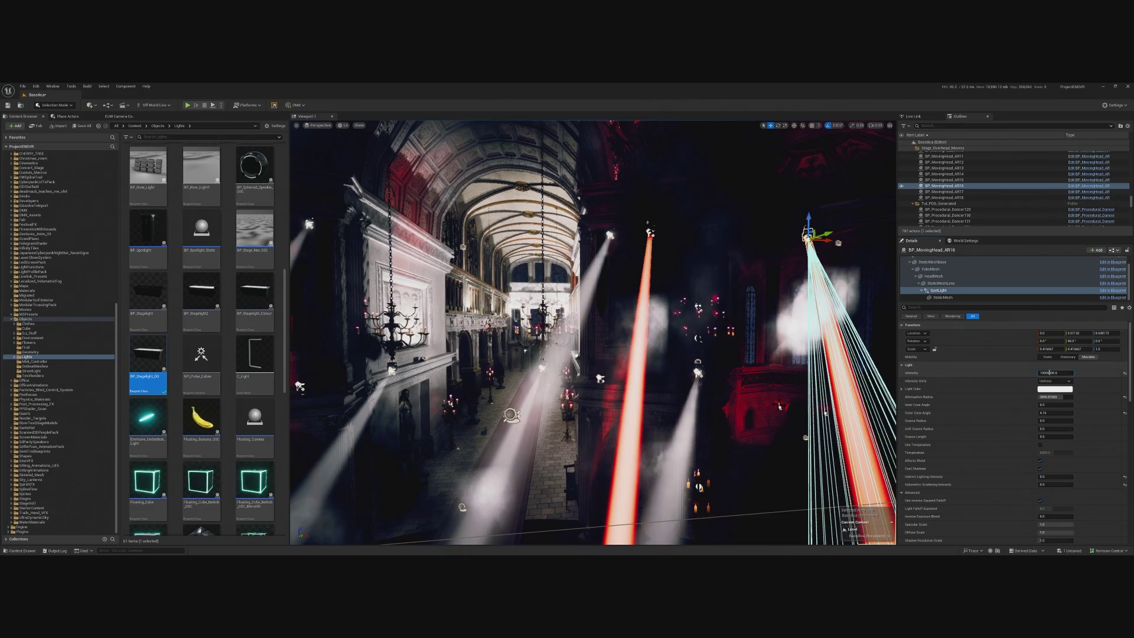
drag(667, 244, 620, 313)
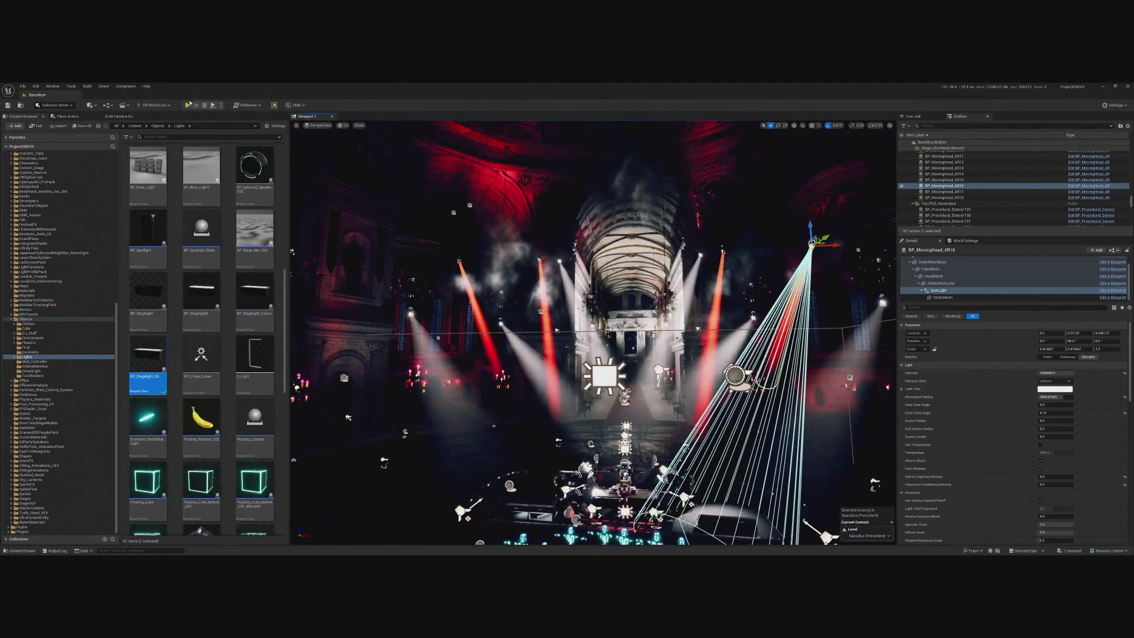
key(alt+p)
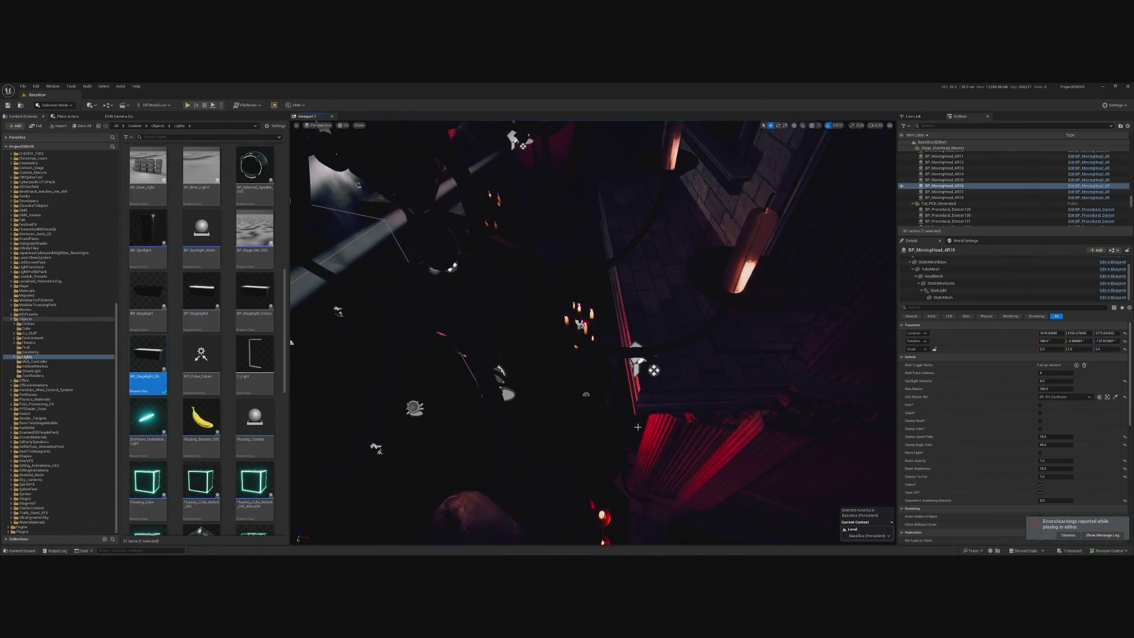
- Yaw BP_MovingHead_AR4 about 11° sideways, then play the scene to check the new beam angle
double_click(939, 185)
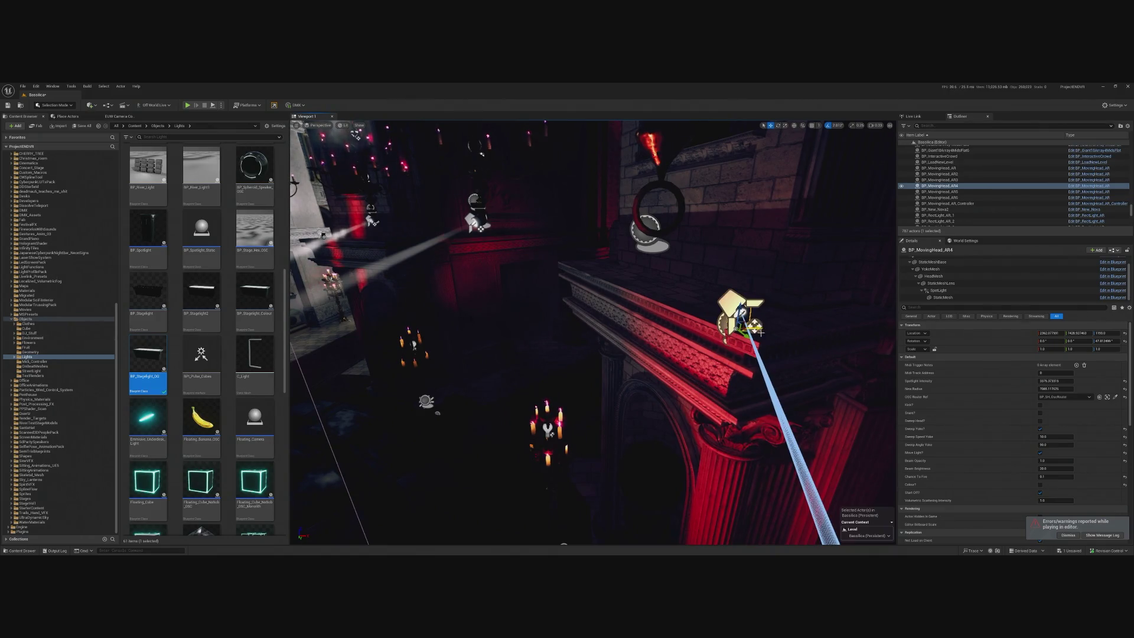
drag(755, 327, 753, 327)
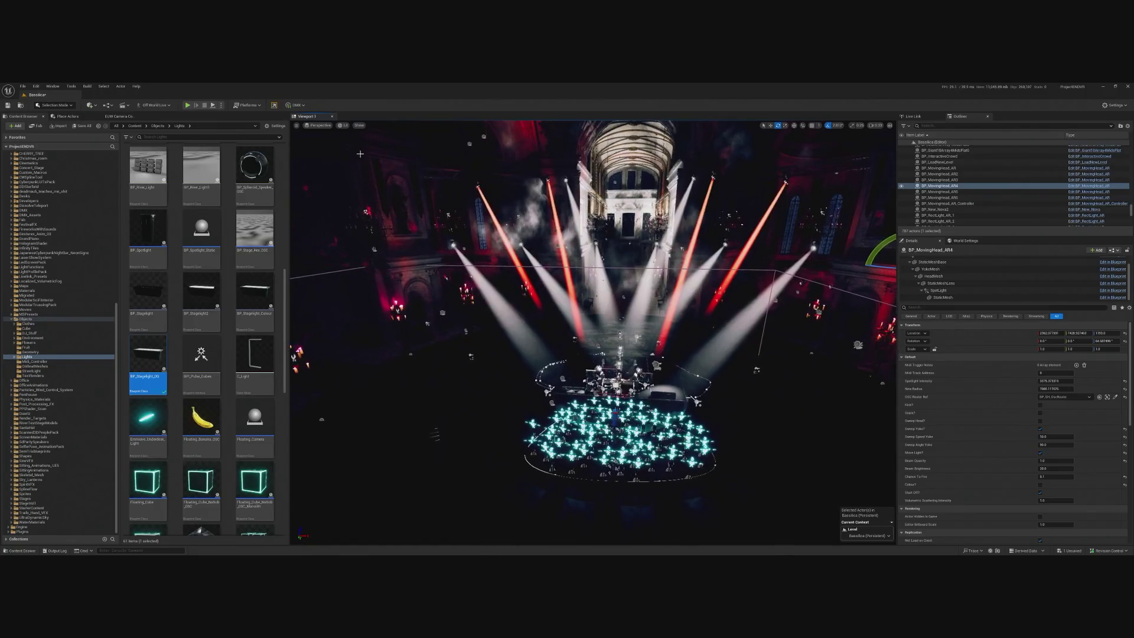
key(alt+p)
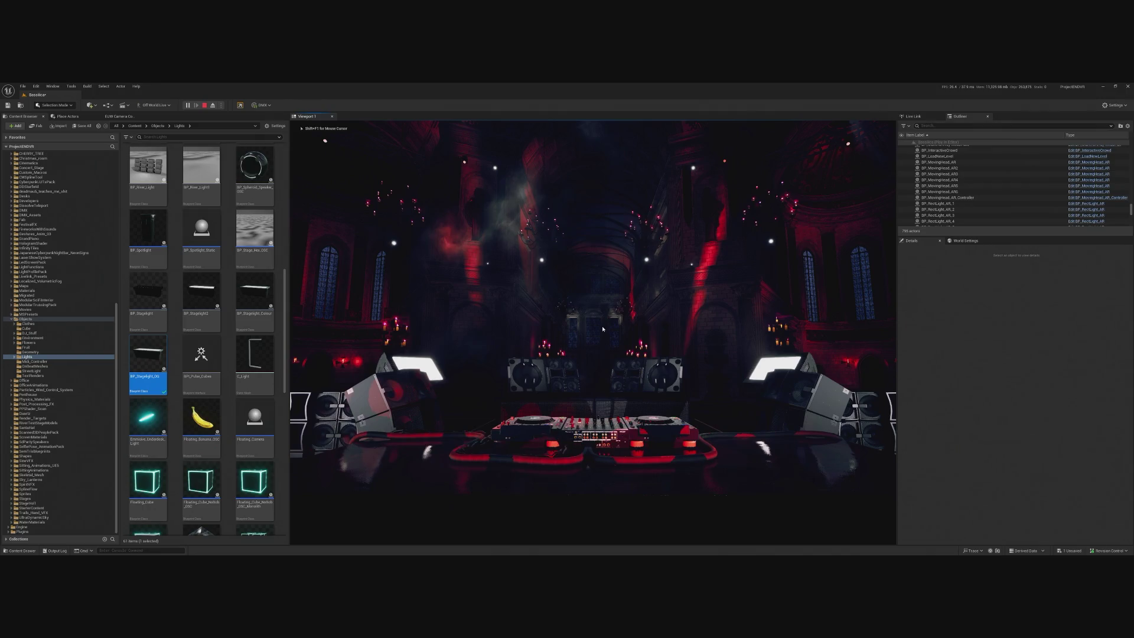
- End the play preview and frame BP_MovingHead_AR4 in the editor viewport
key(Escape)
key(f)
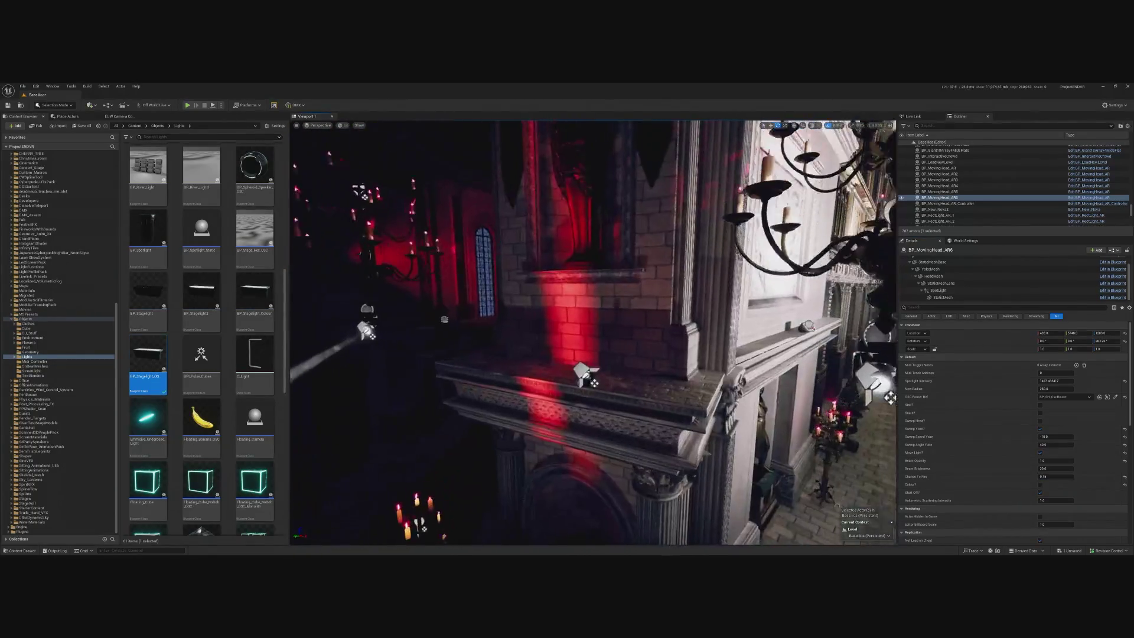
click(597, 384)
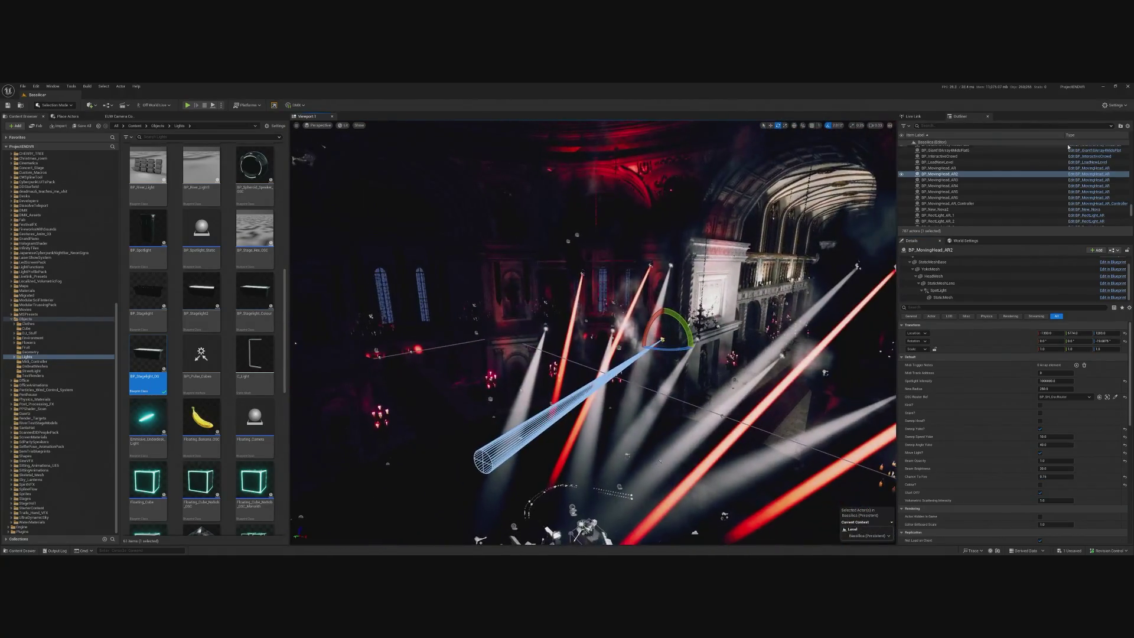
double_click(954, 169)
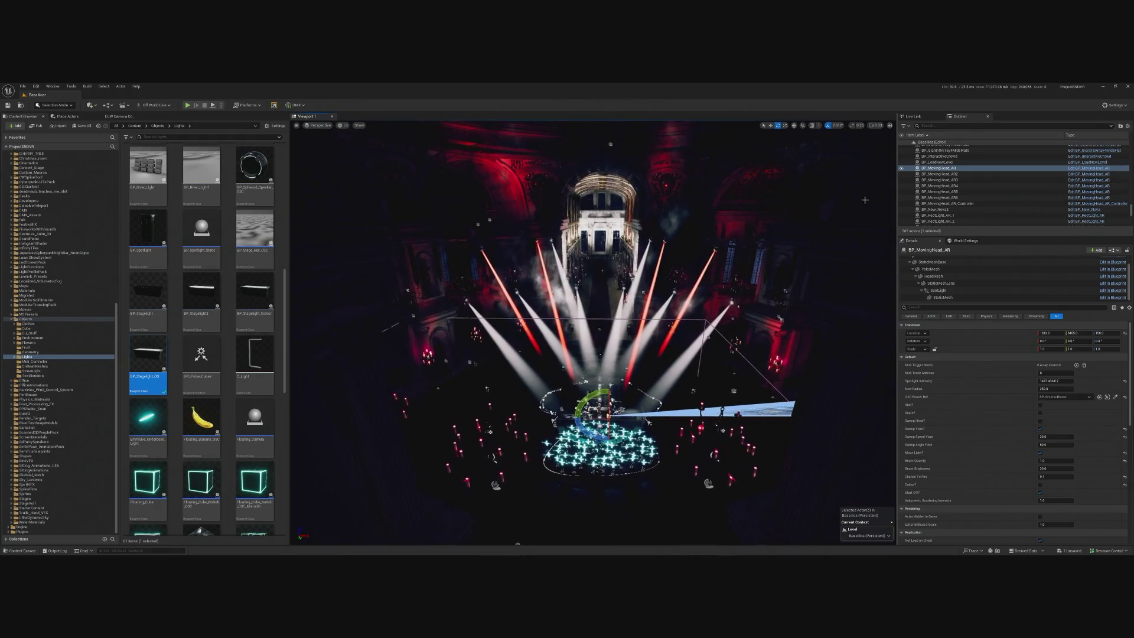
click(949, 198)
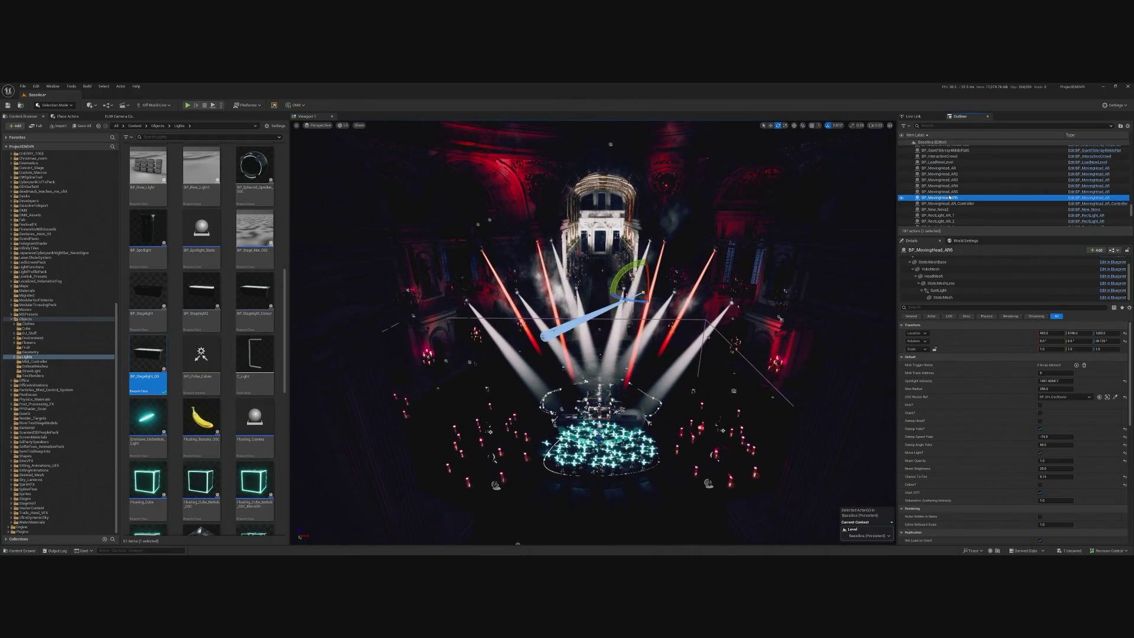
click(951, 192)
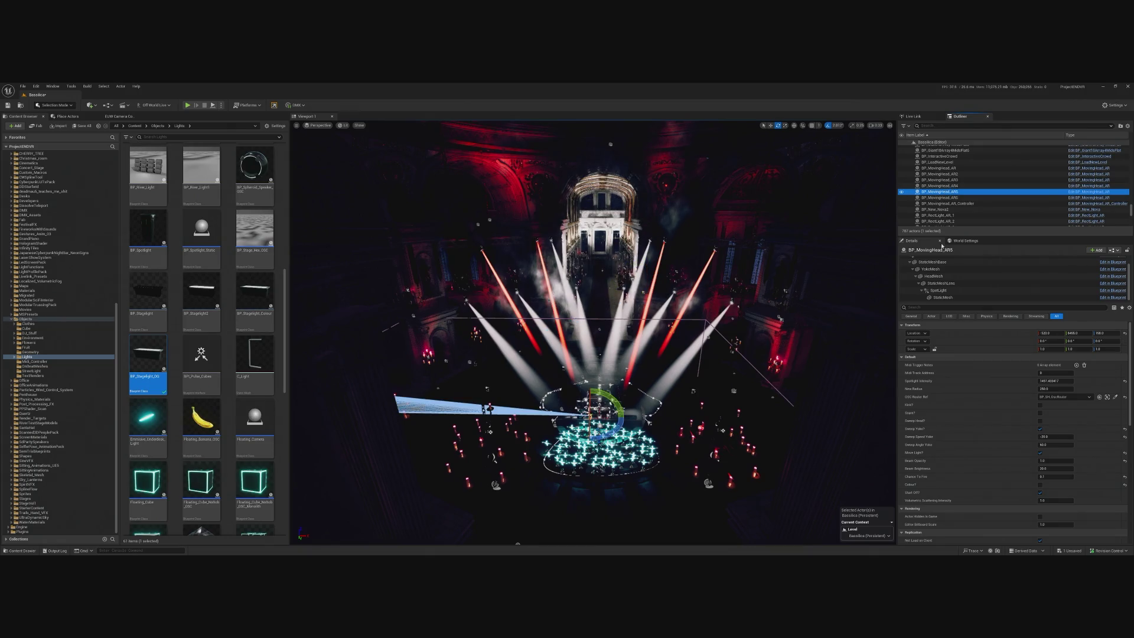
click(963, 187)
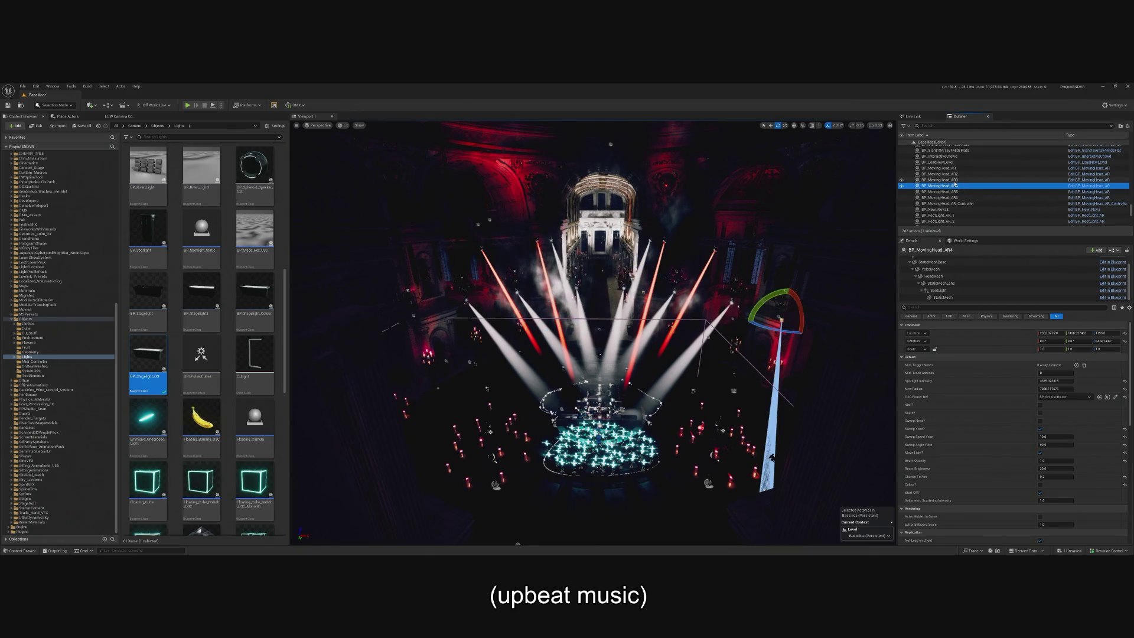
click(952, 180)
key(f)
drag(591, 331, 768, 316)
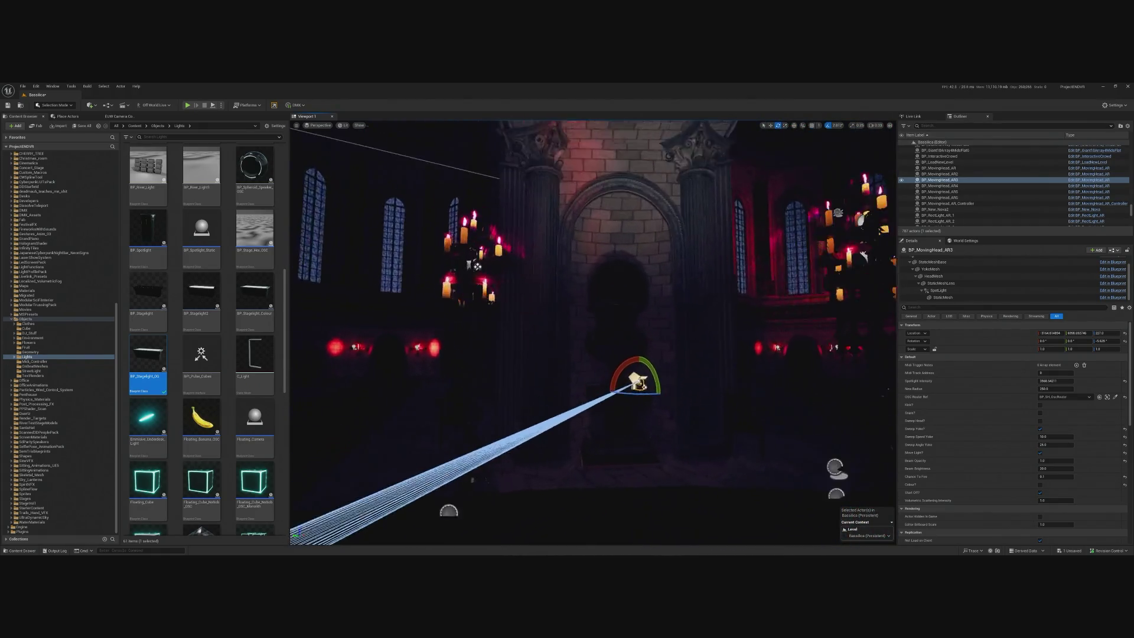
- Tilt AR3's HeadMesh component by about -2.81°
click(944, 269)
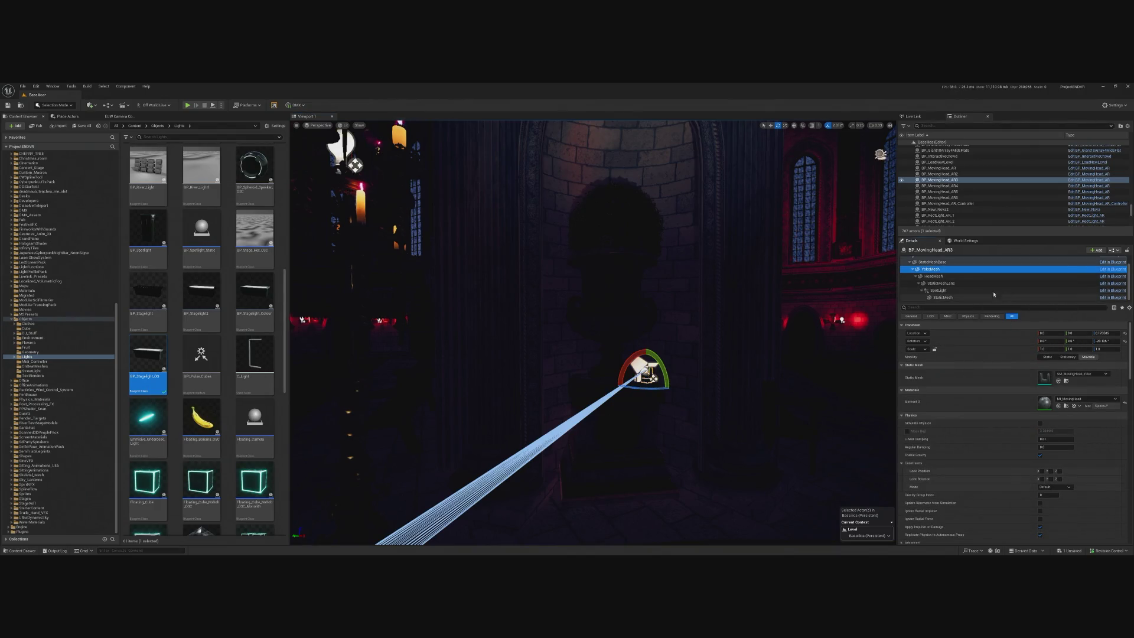
click(946, 276)
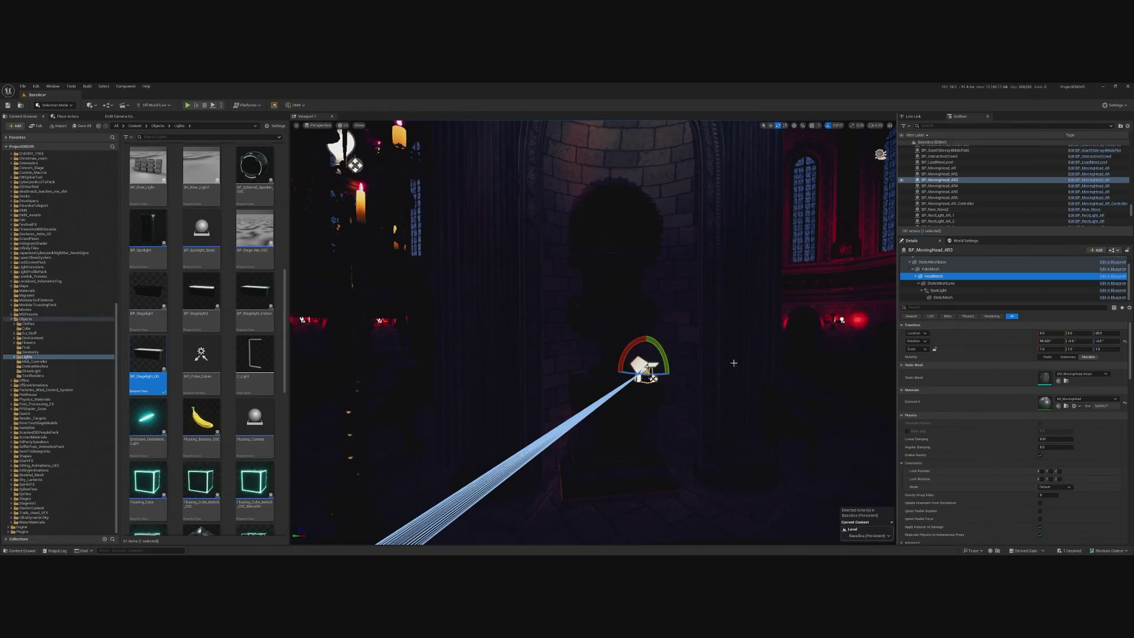
drag(625, 350, 629, 369)
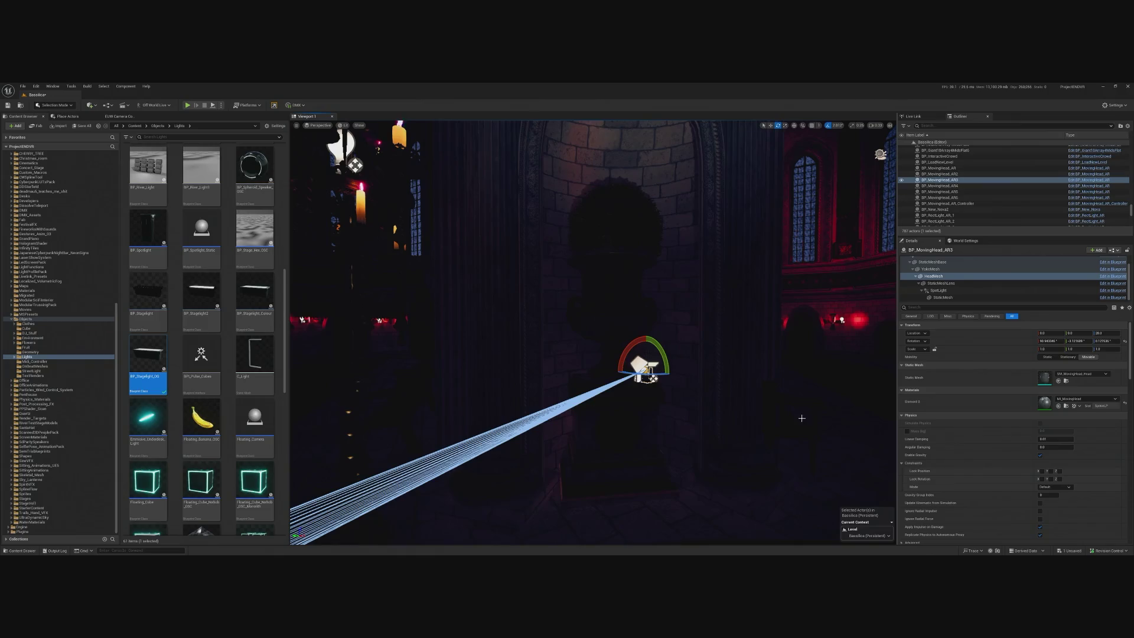
- Keep AR3's own Chance To Fire at 0.2 and run the light show
scroll(1072, 523, down, 10)
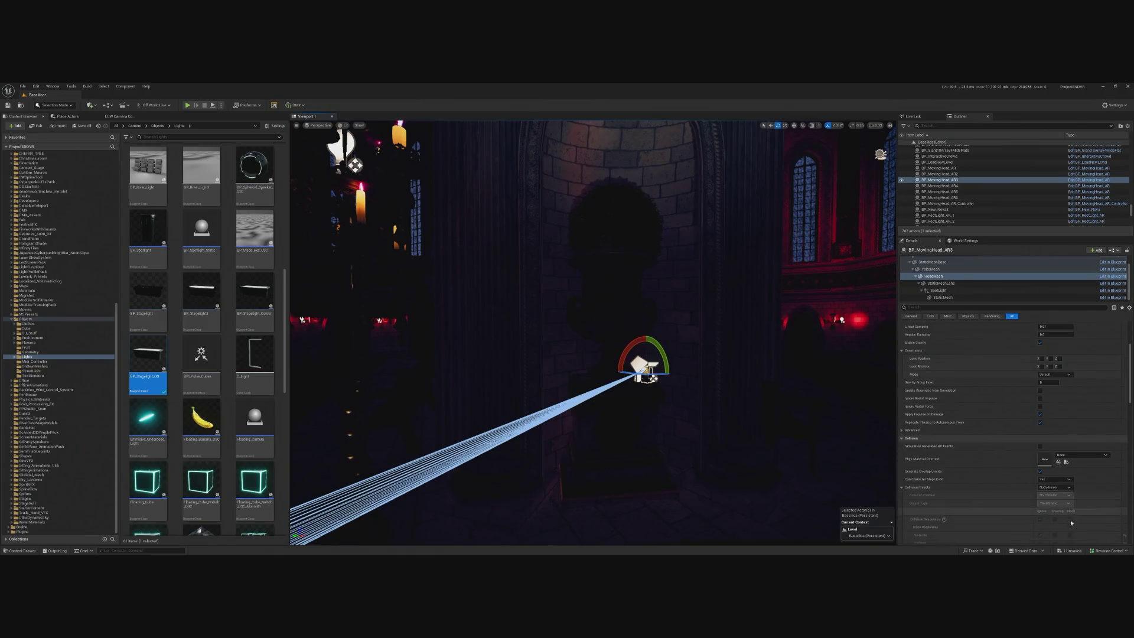
scroll(1072, 520, up, 6)
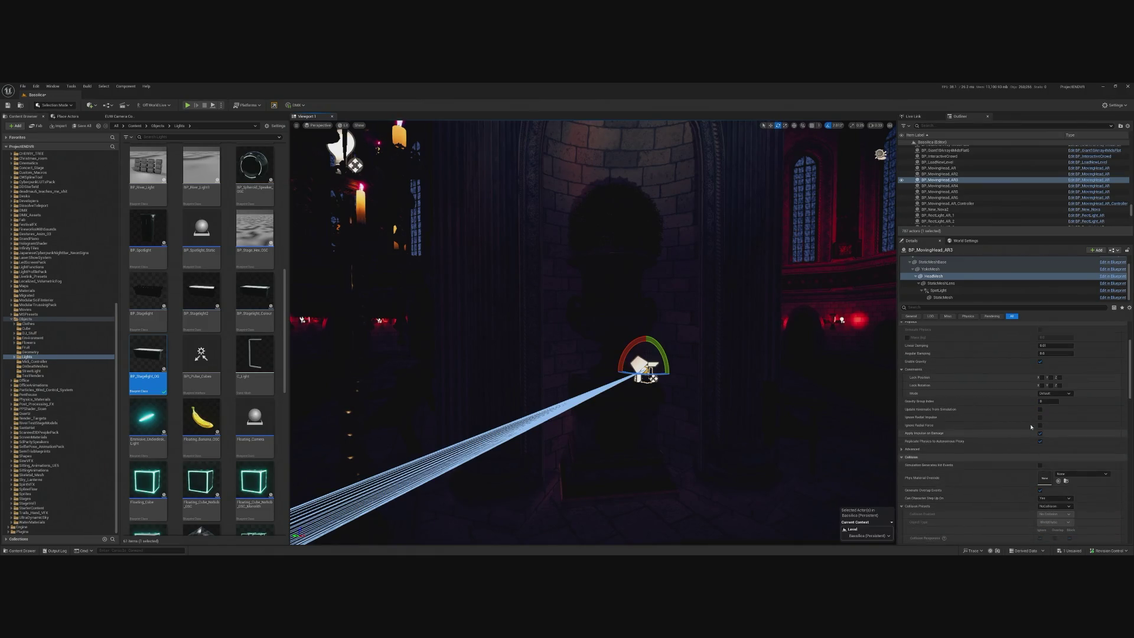
scroll(936, 282, up, 2)
click(930, 259)
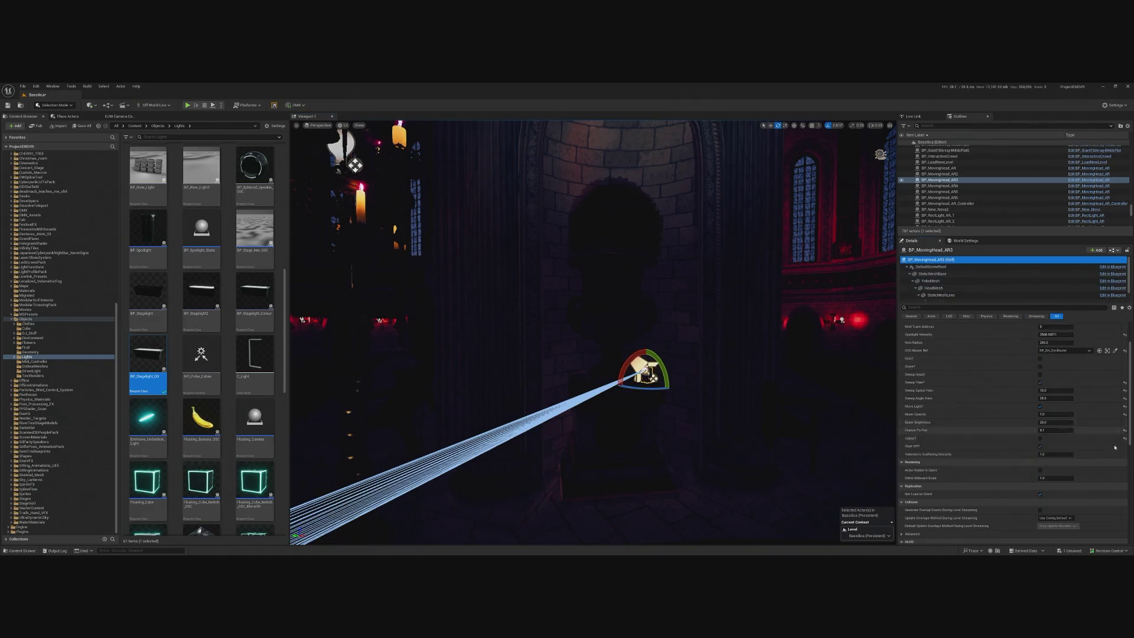
click(1057, 430)
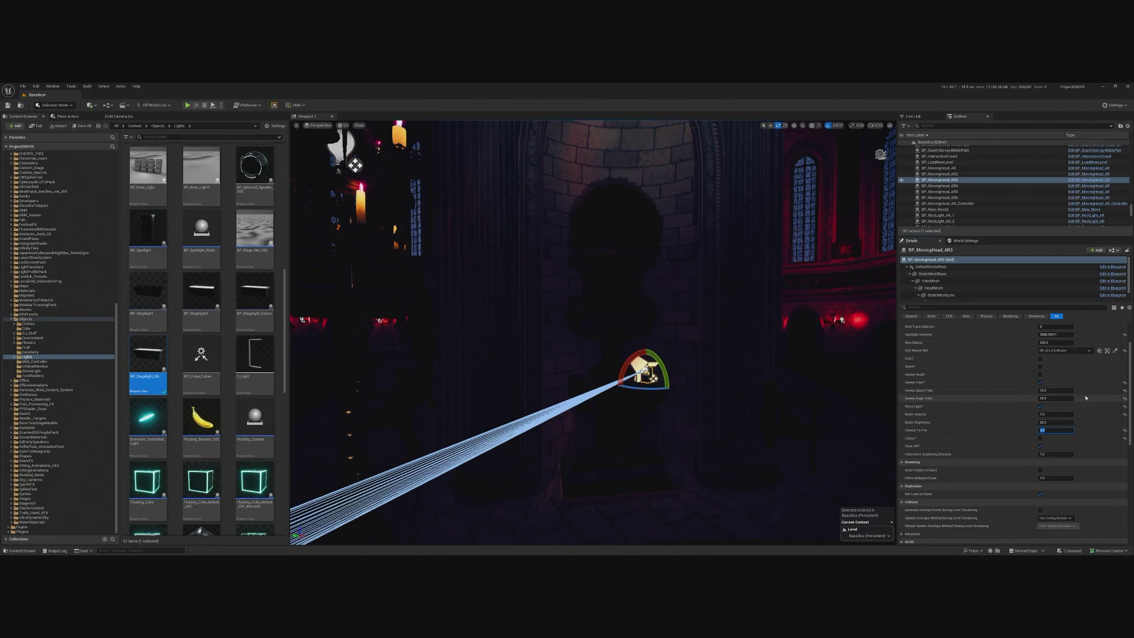
click(185, 106)
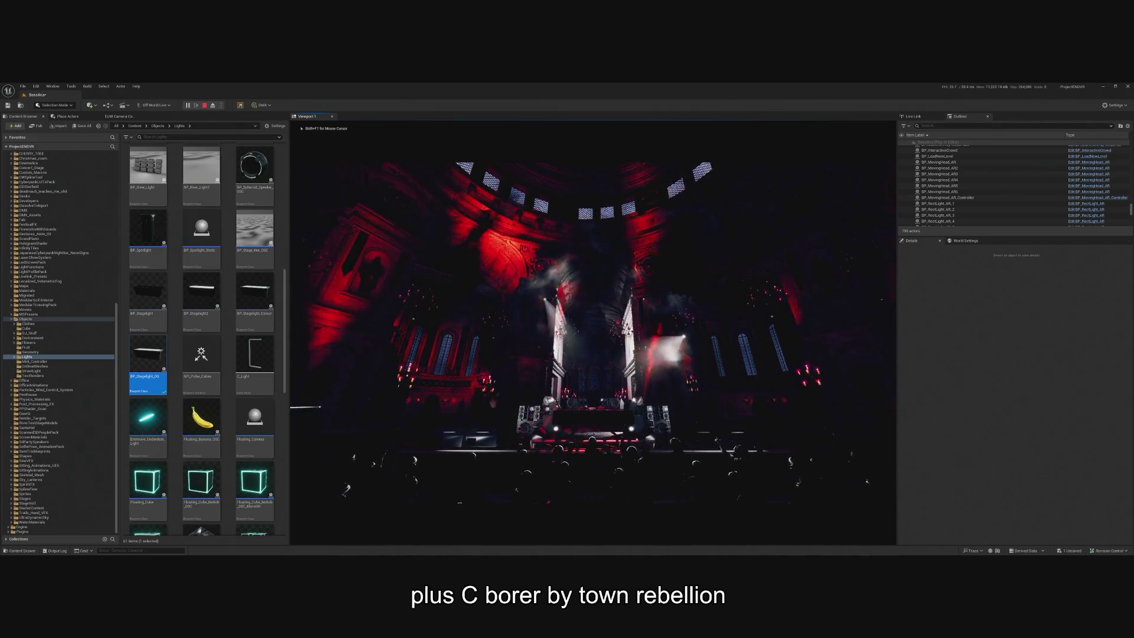
- Eject to a free camera, focus on the moving head, then stop the play session
key(shift+F1)
click(222, 105)
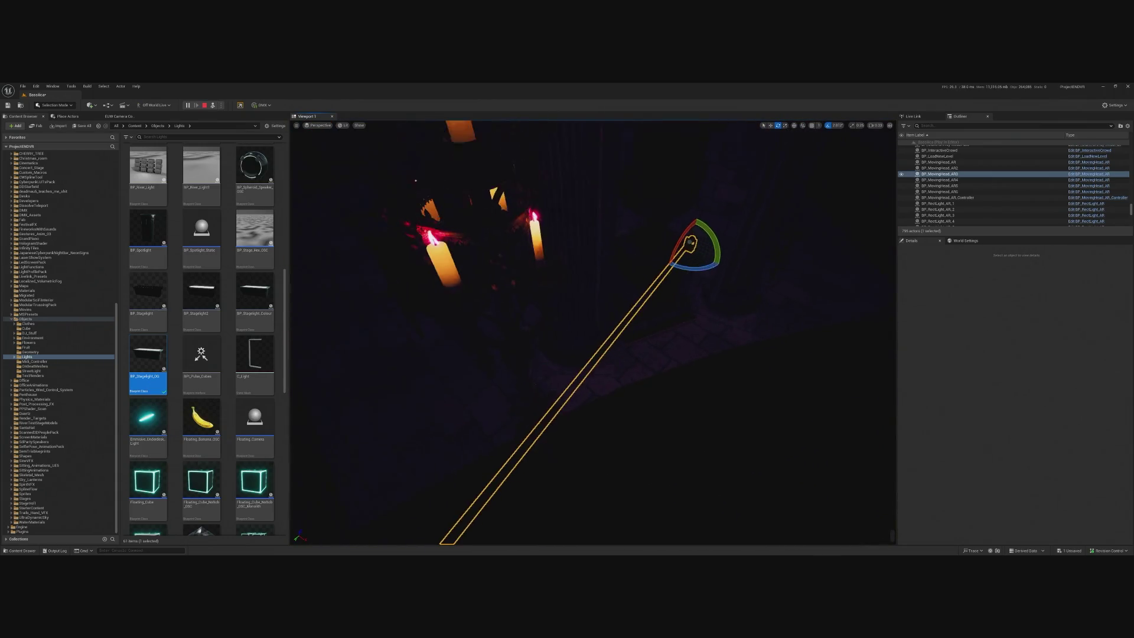
drag(671, 331, 671, 295)
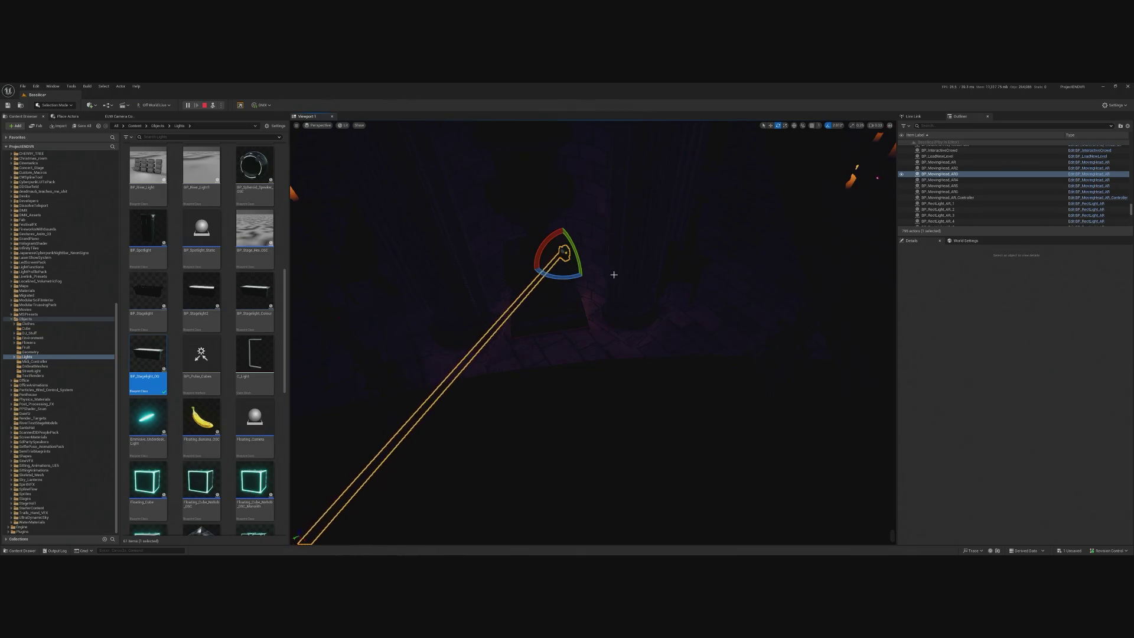
key(f)
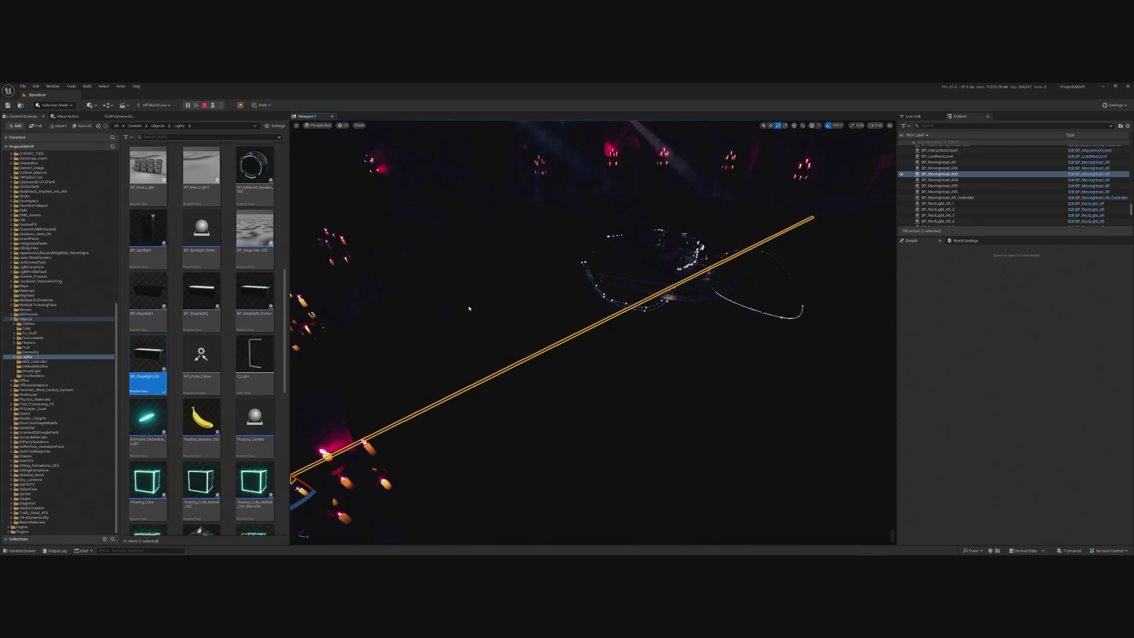
key(Escape)
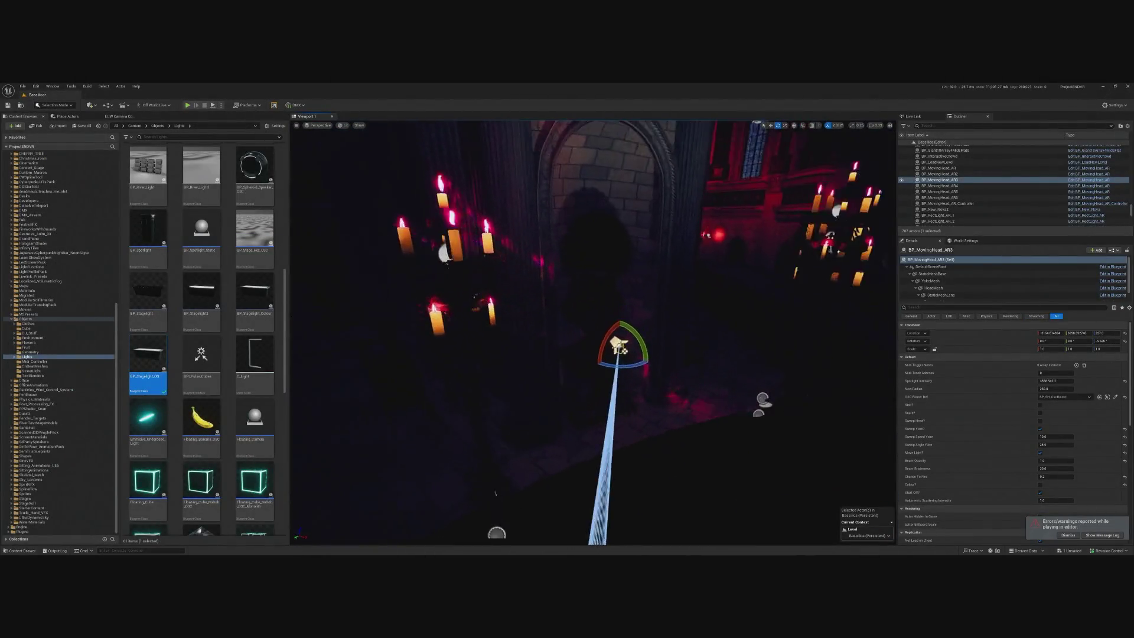
- Yaw BP_MovingHead_AR3 by another -2.81° with the gizmo, bringing Rotation Z to -8.4378
drag(696, 373, 704, 371)
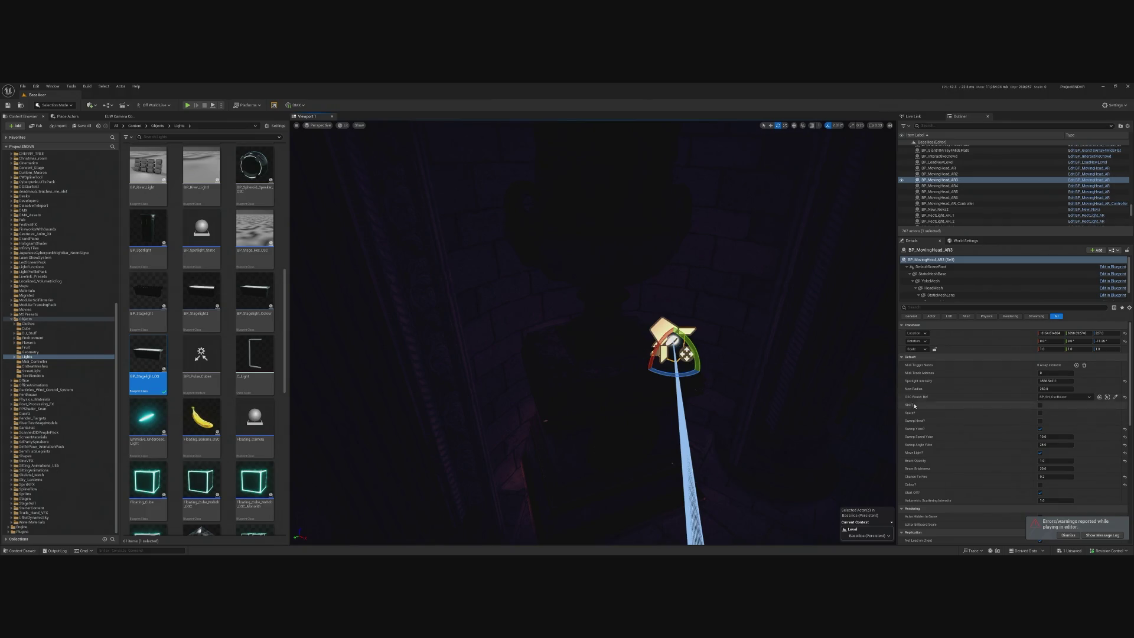